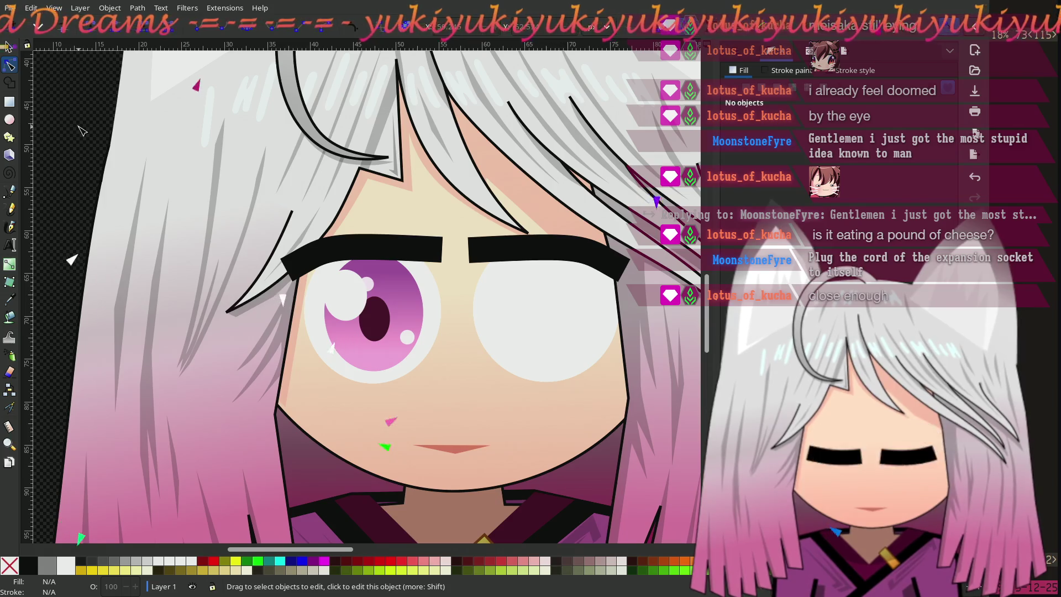
Draw a small circle over the dark pupil of the pink left eye
click(16, 125)
mouse_move(363, 301)
mouse_down()
mouse_move(381, 334)
mouse_move(334, 265)
mouse_move(414, 260)
mouse_move(385, 323)
mouse_move(394, 331)
mouse_move(371, 311)
mouse_move(376, 301)
mouse_up()
click(10, 47)
click(411, 294)
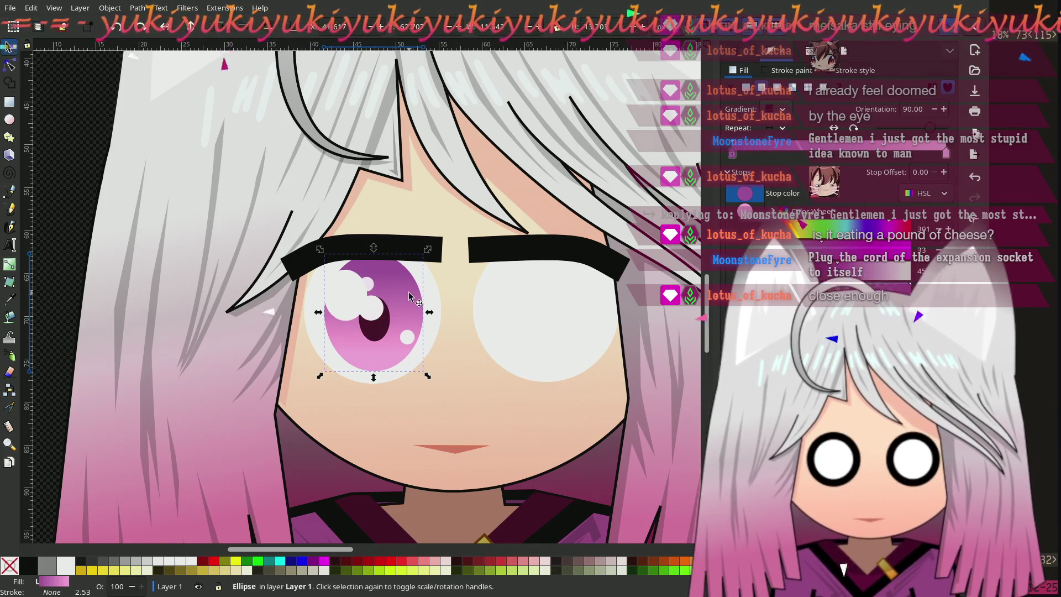
click(371, 317)
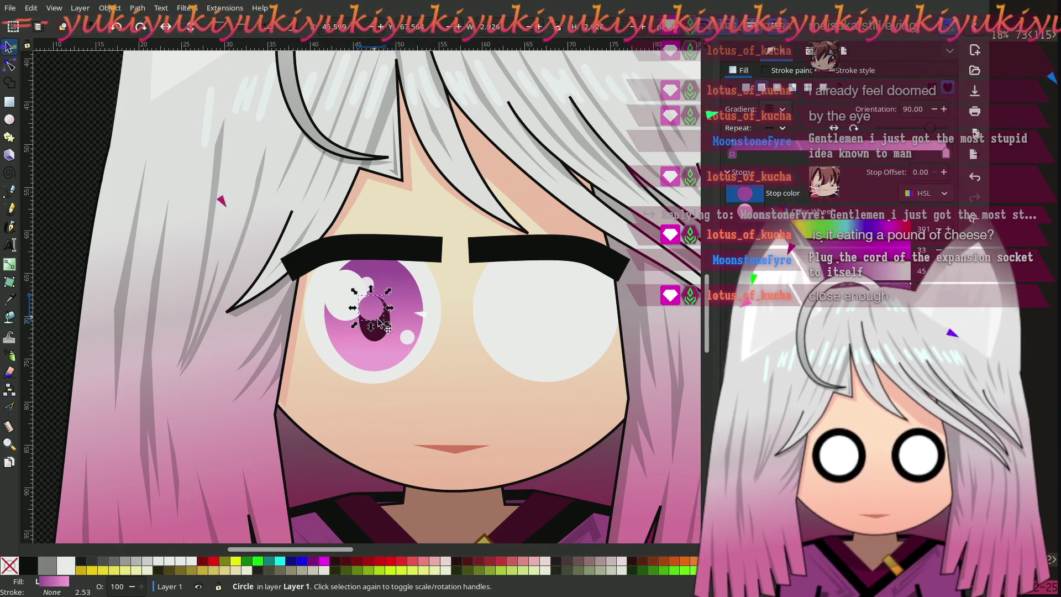
click(406, 304)
click(374, 315)
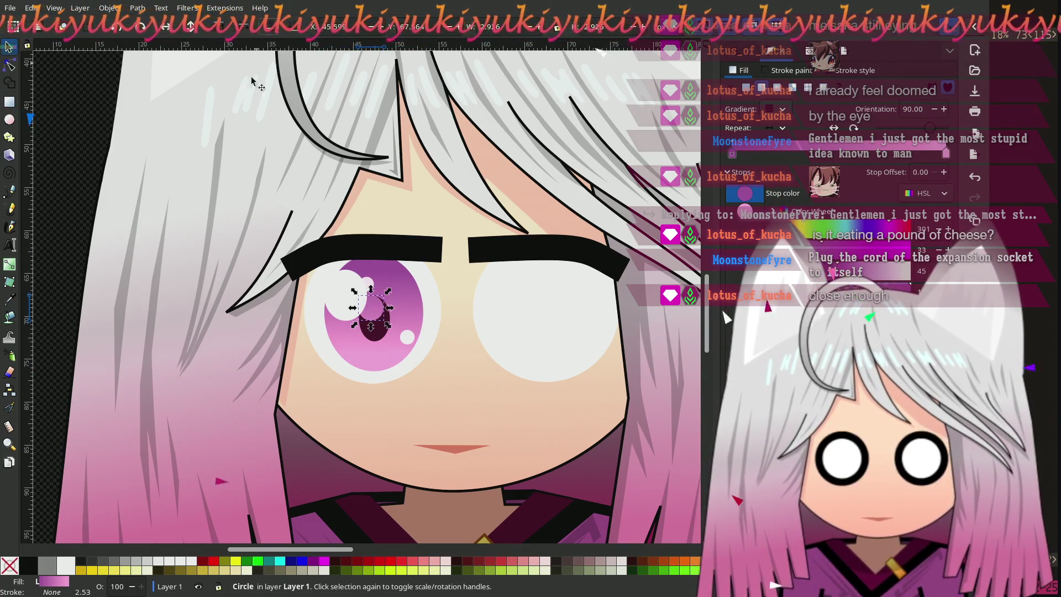
click(64, 115)
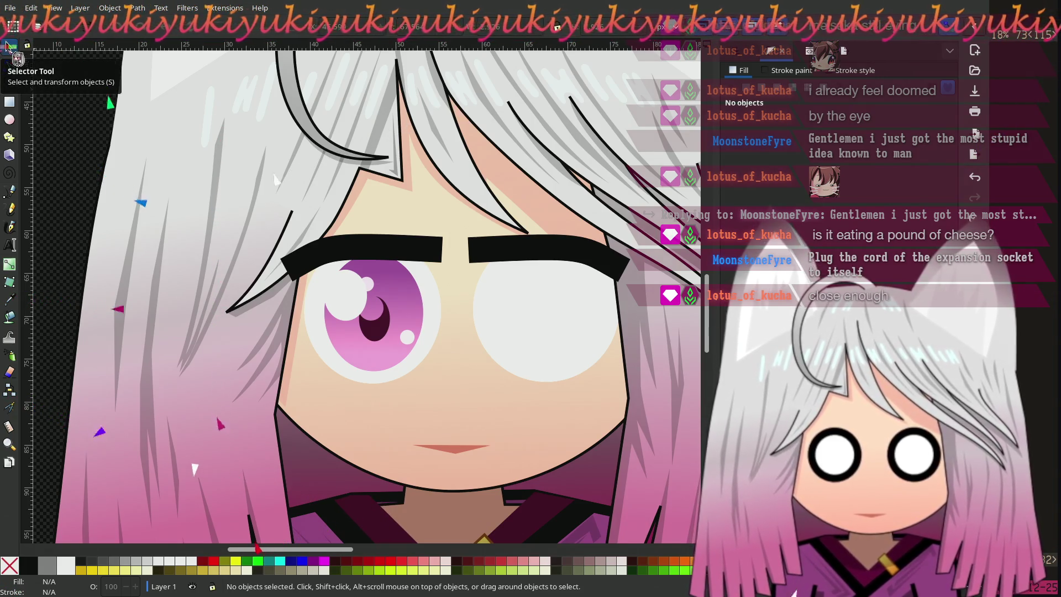
Shift the iris gradient handle slightly upward with the Node tool
click(9, 65)
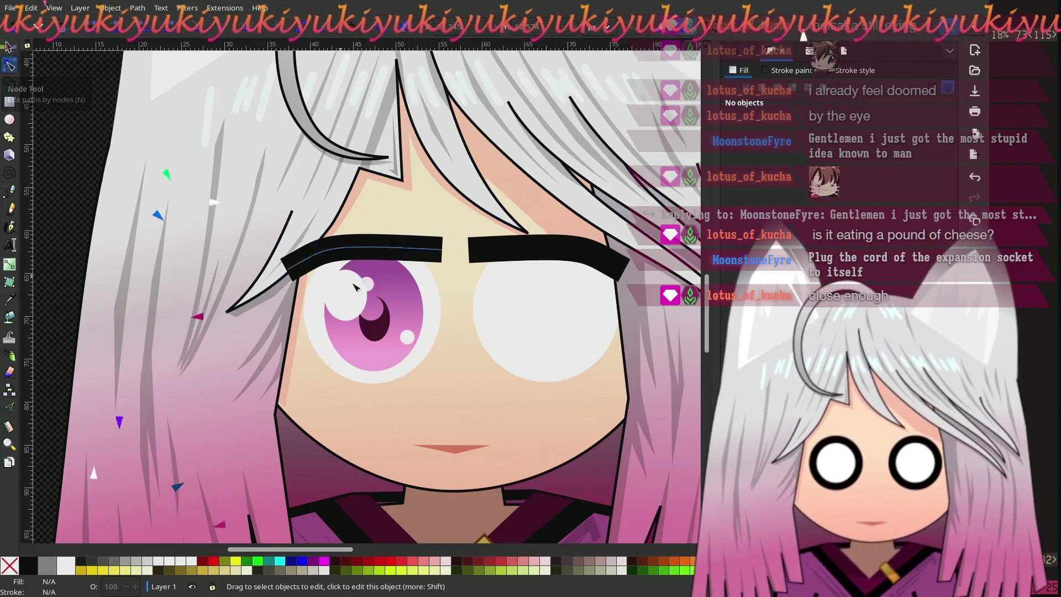
click(381, 305)
drag(372, 296, 353, 308)
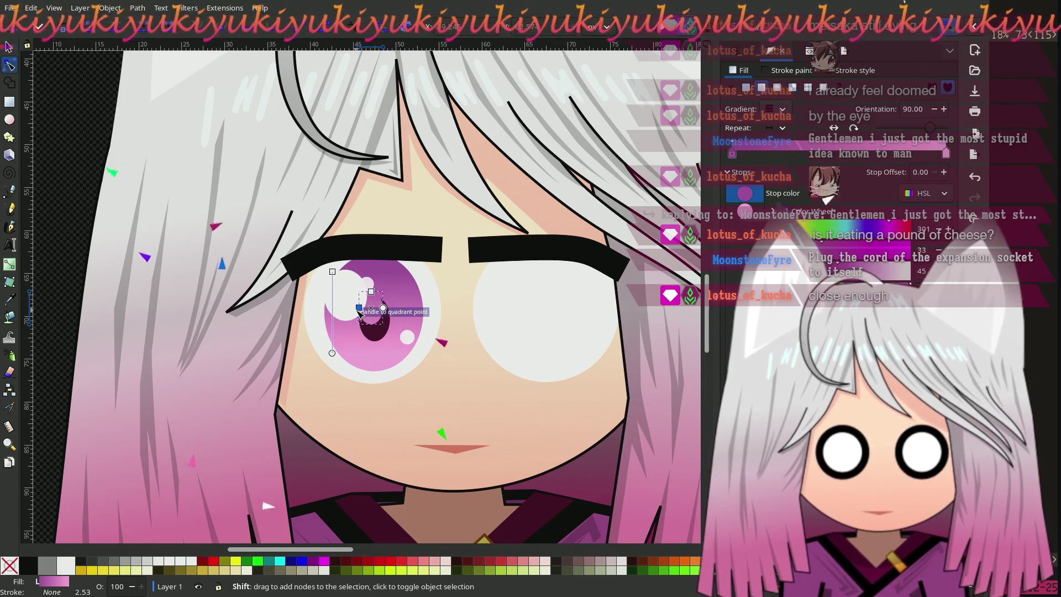
click(80, 160)
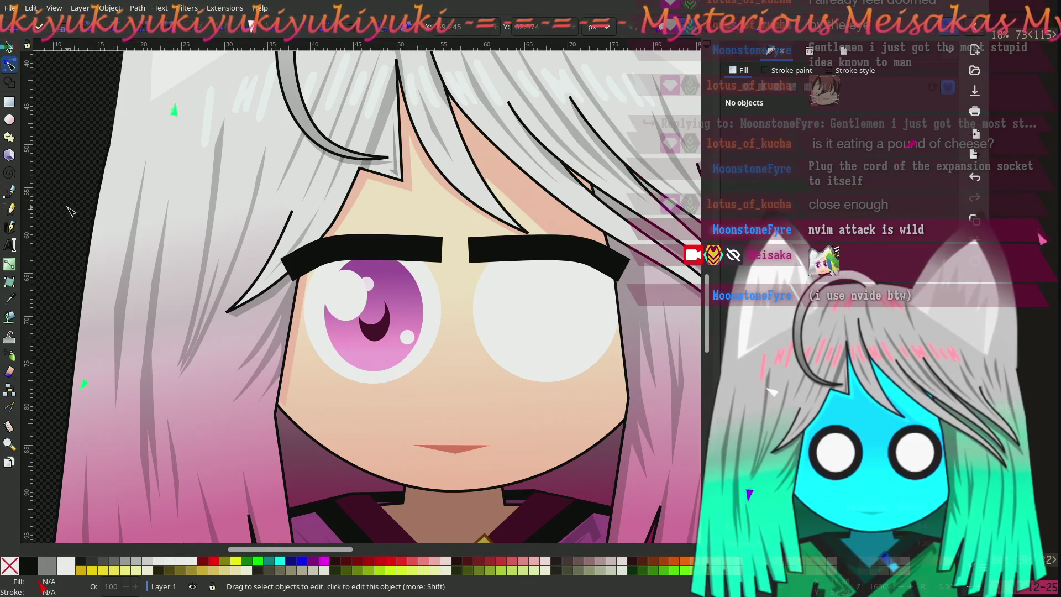
Move both pupil ellipses of the left eye slightly higher
click(8, 47)
click(374, 321)
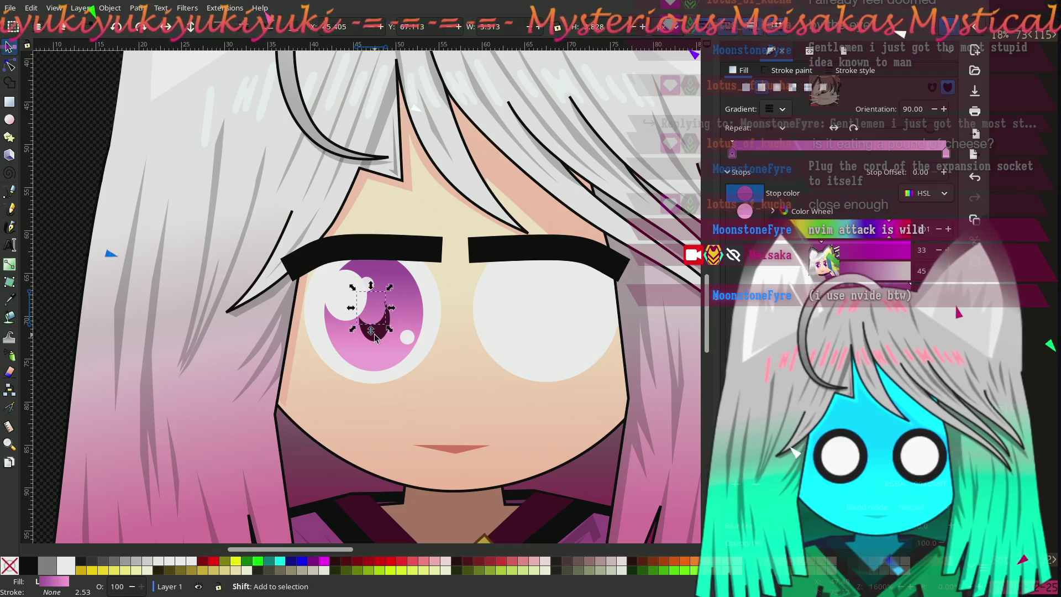
shift+click(381, 338)
mouse_move(385, 334)
mouse_down()
mouse_move(498, 318)
mouse_move(384, 320)
mouse_move(376, 358)
mouse_move(389, 293)
mouse_move(384, 323)
mouse_up()
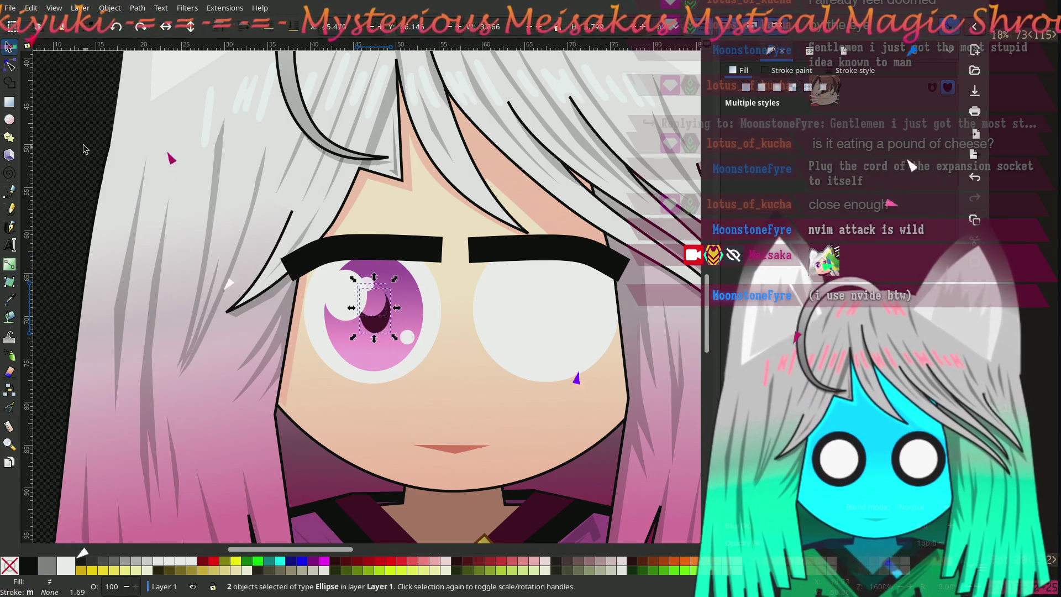
click(75, 144)
Widen the dark pupil ellipse by dragging its width handle outward
click(10, 67)
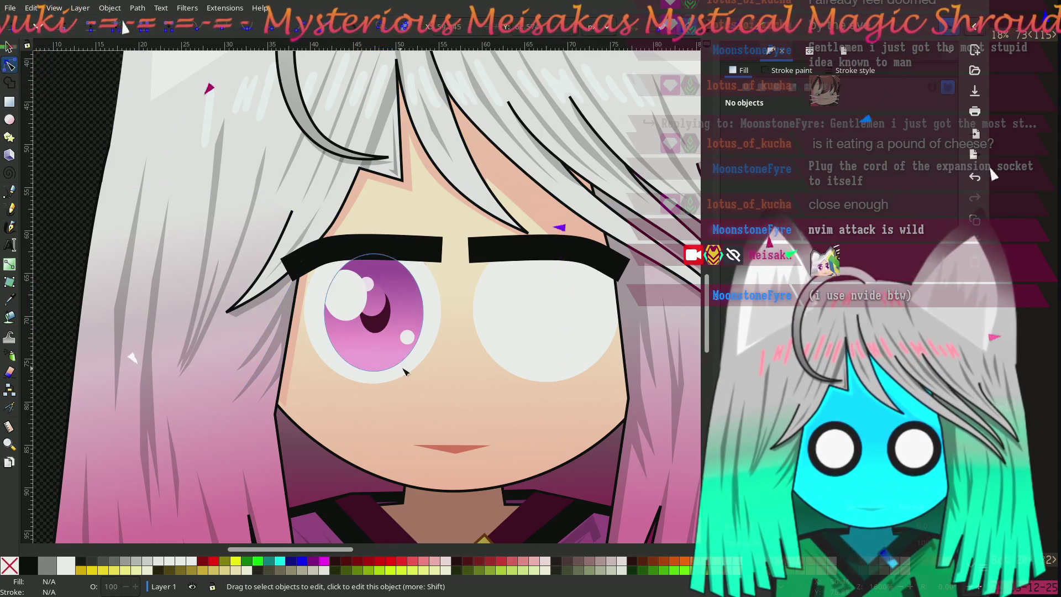
click(386, 319)
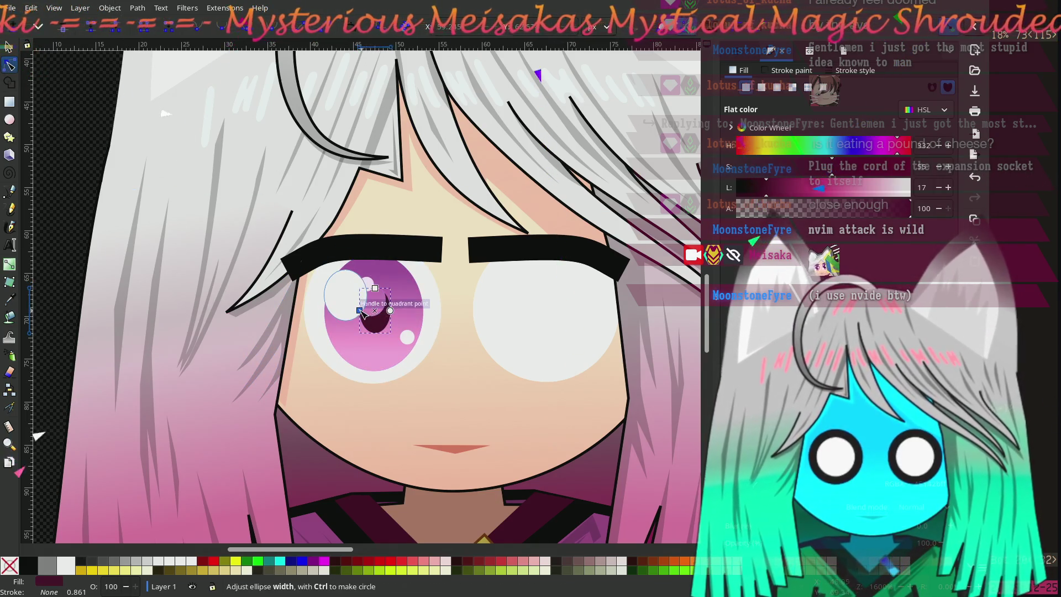
mouse_move(360, 312)
mouse_down()
mouse_move(375, 275)
mouse_move(374, 316)
mouse_up()
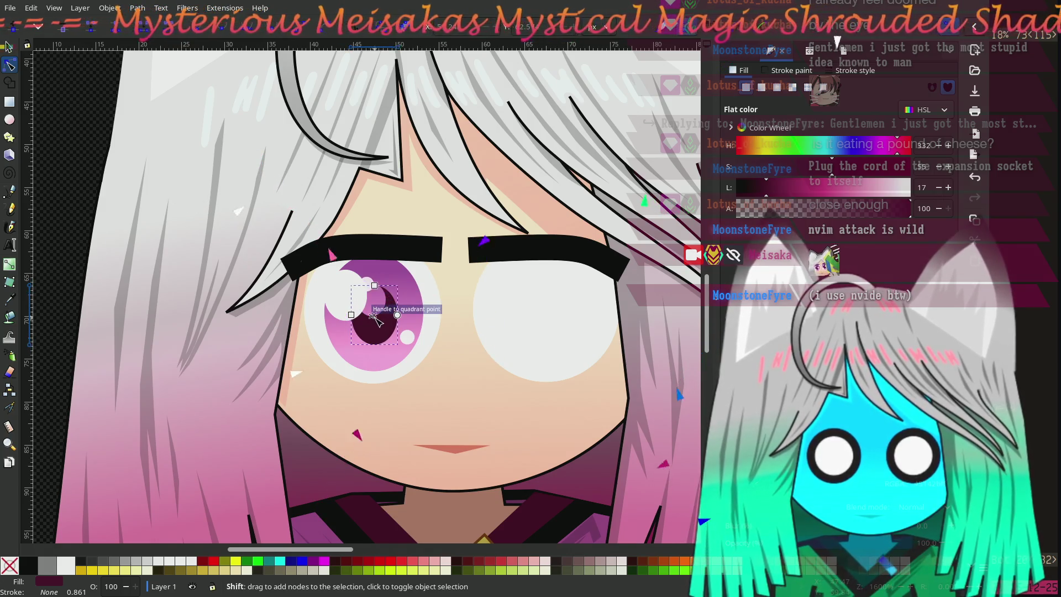
click(375, 363)
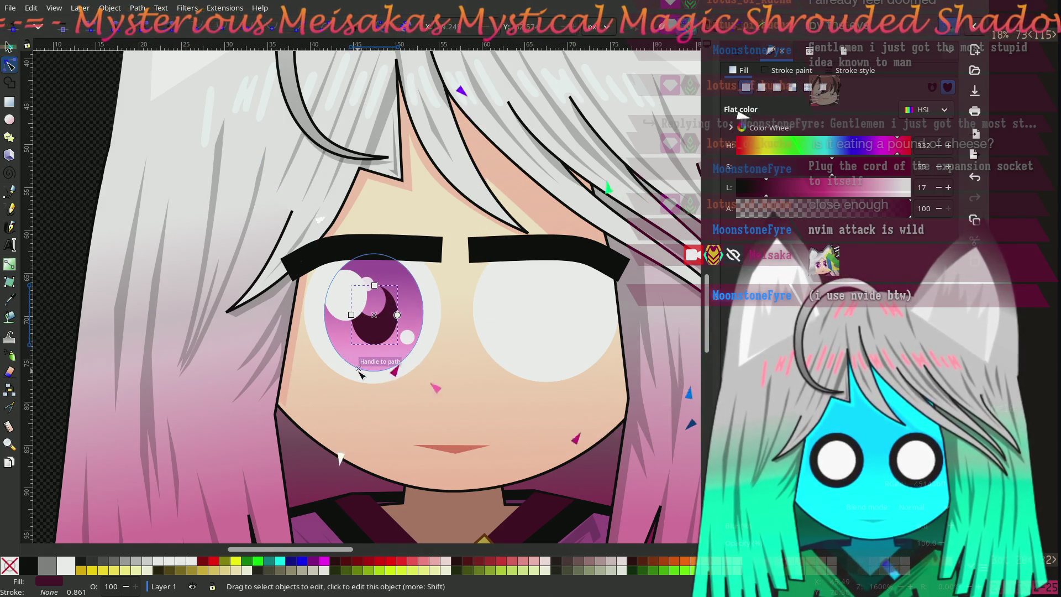
click(8, 47)
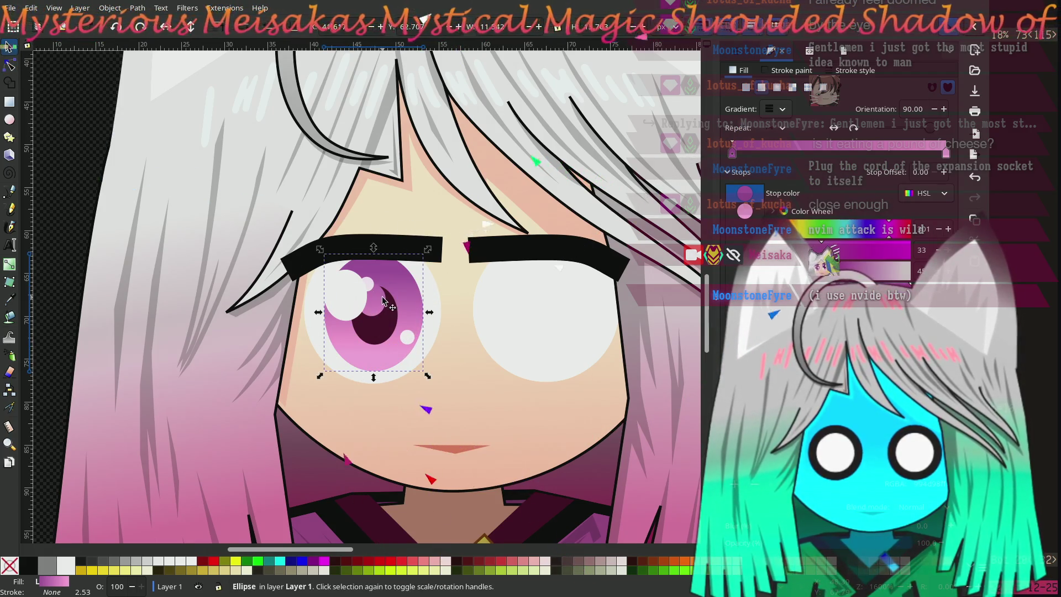
click(62, 126)
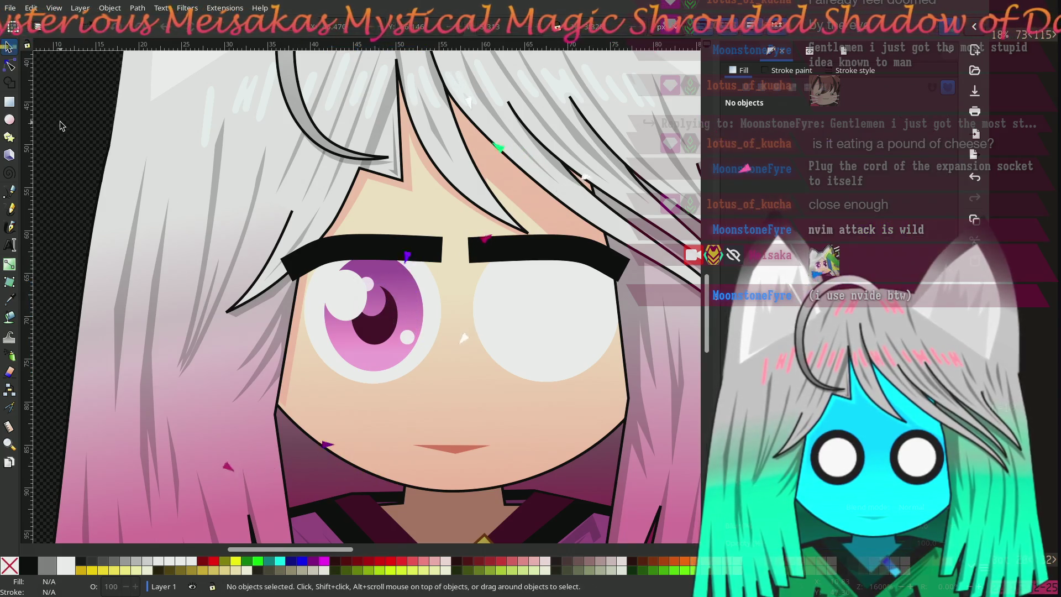
Drag the left eyebrow's outer end node upward to give it an arch
scroll(425, 338, down, 3)
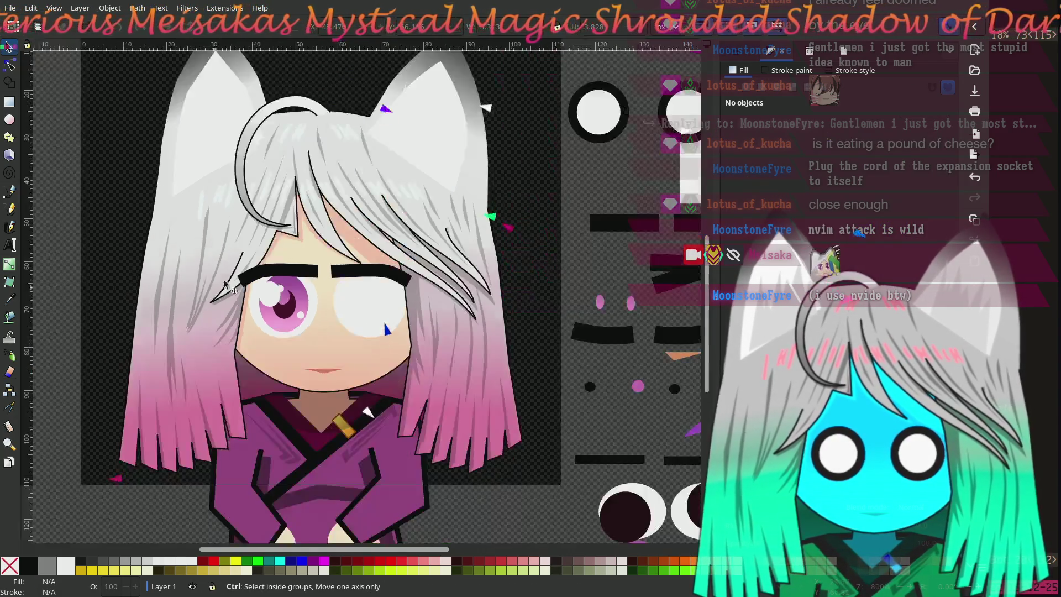
scroll(425, 338, up, 1)
scroll(424, 337, right, 1)
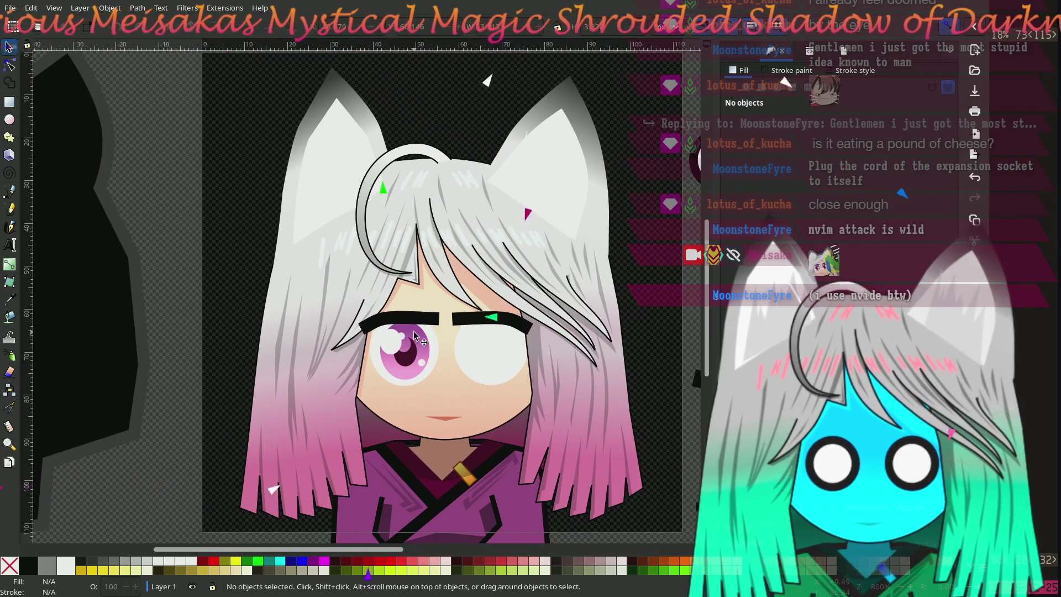
scroll(416, 346, up, 2)
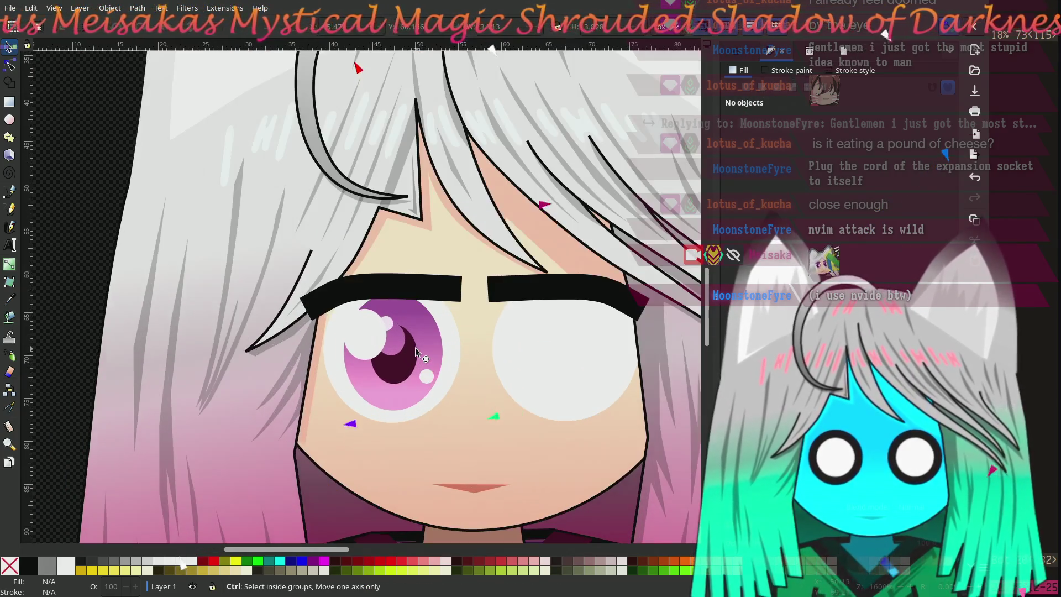
click(9, 65)
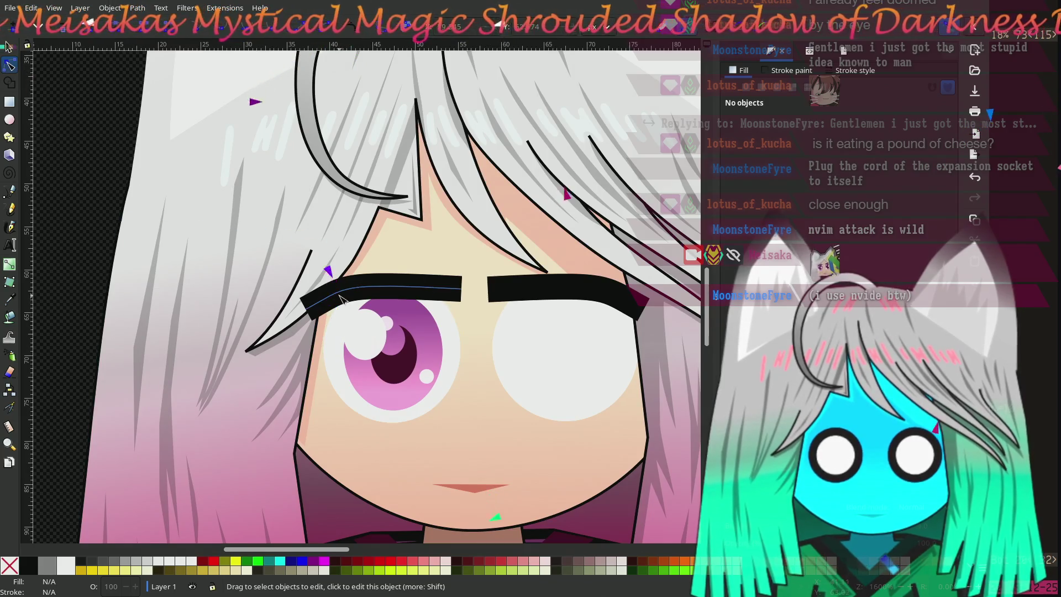
click(312, 306)
mouse_move(307, 309)
mouse_down()
mouse_move(310, 289)
mouse_move(352, 266)
mouse_move(346, 305)
mouse_move(358, 282)
mouse_move(310, 289)
mouse_up()
click(91, 148)
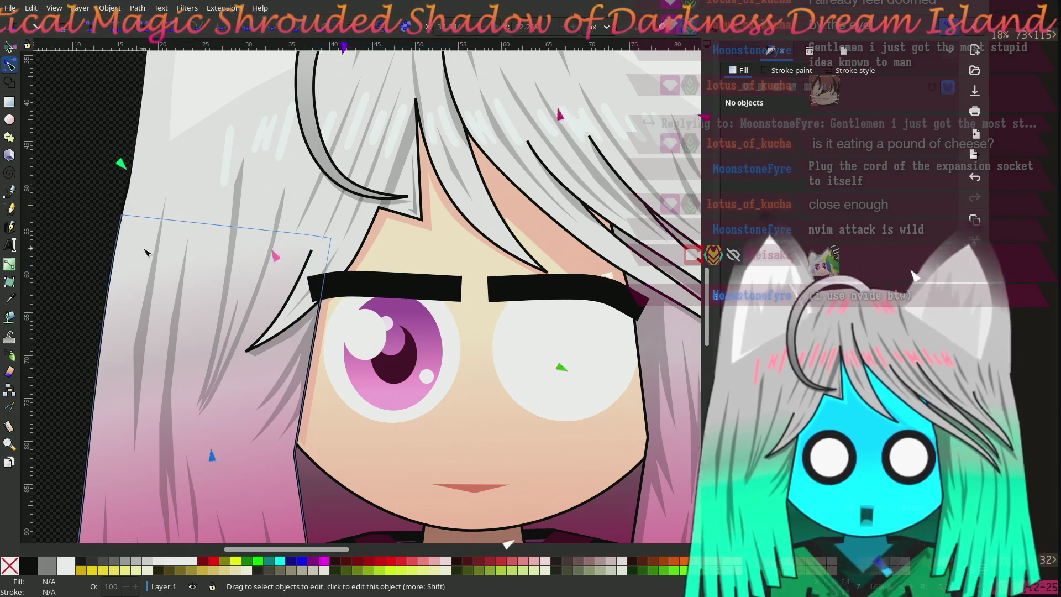
scroll(143, 253, down, 2)
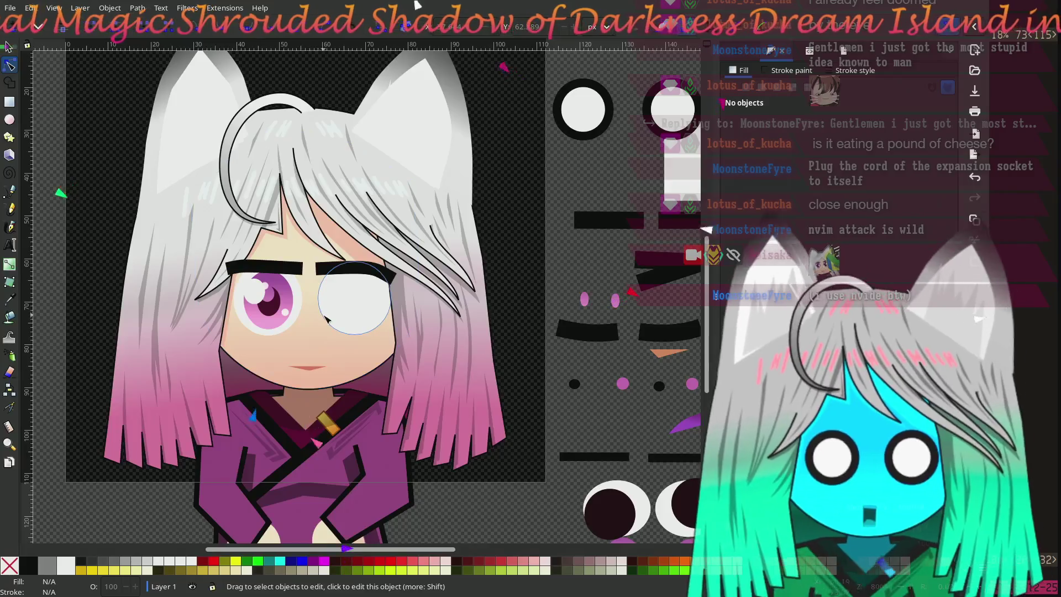
Raise the left eyebrow's right end node and bend the eyebrow into a curve
scroll(330, 299, up, 3)
scroll(330, 299, left, 10)
click(514, 221)
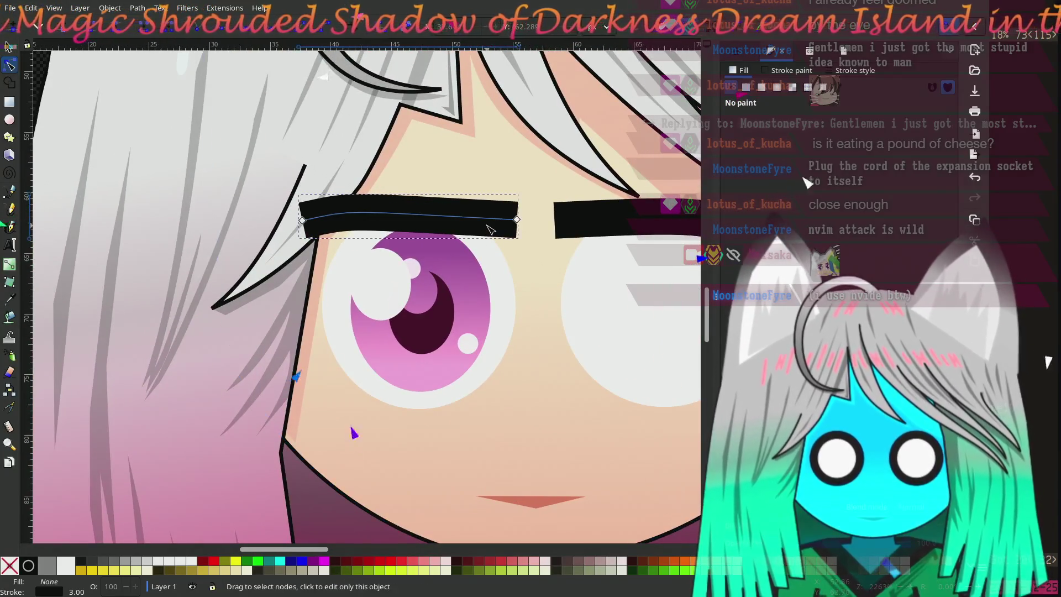
click(518, 220)
drag(518, 220, 518, 212)
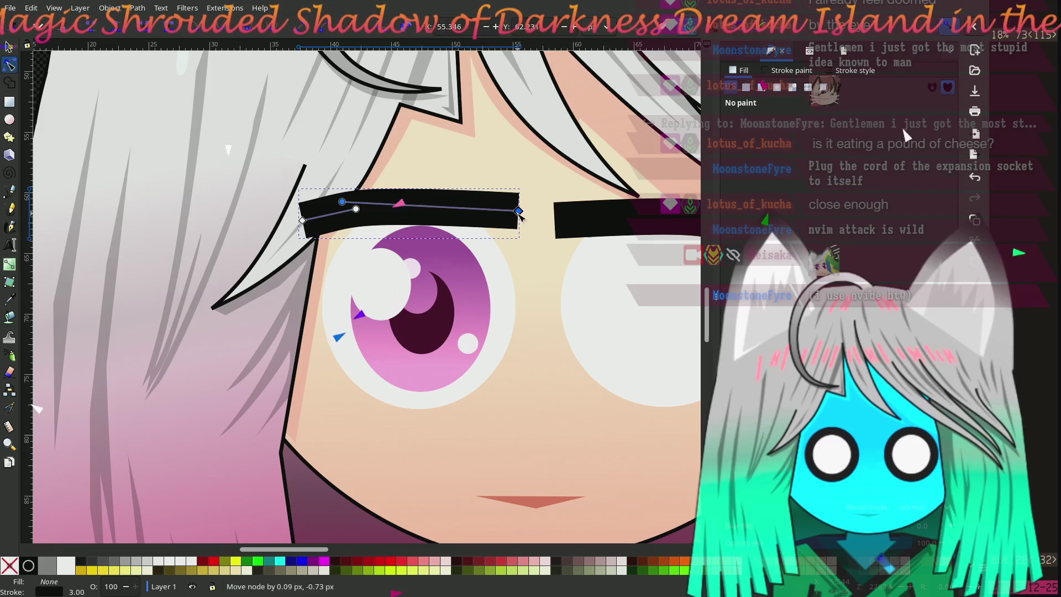
mouse_move(343, 203)
mouse_down()
mouse_move(350, 221)
mouse_move(467, 214)
mouse_up()
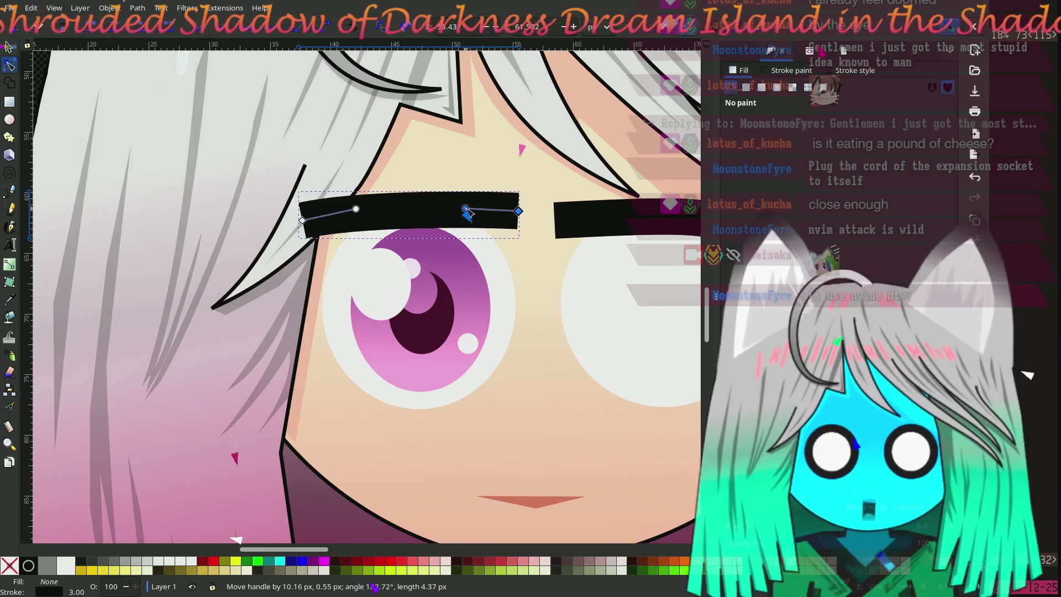
scroll(354, 215, down, 1)
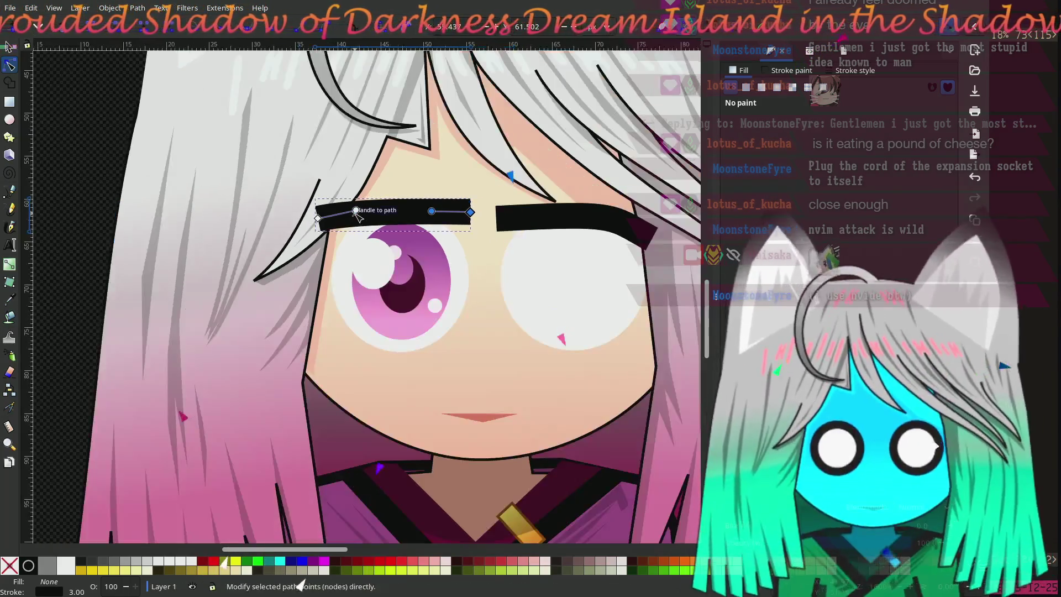
click(90, 126)
click(91, 125)
Move the whole left eyebrow a few pixels lower with the Selector tool
scroll(91, 266, up, 5)
scroll(91, 265, right, 2)
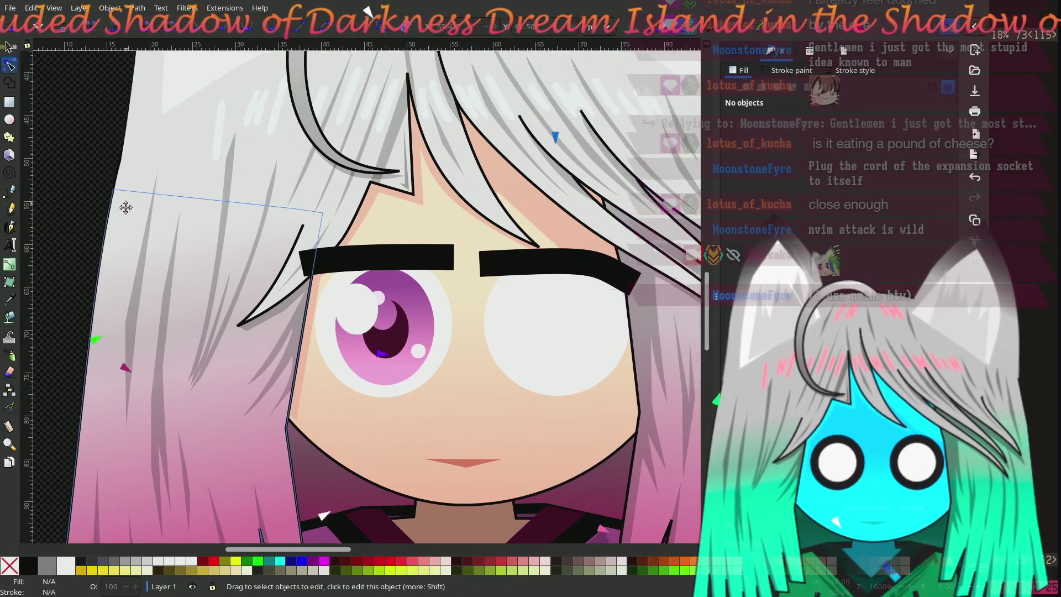
key(s)
drag(353, 317, 351, 322)
click(70, 133)
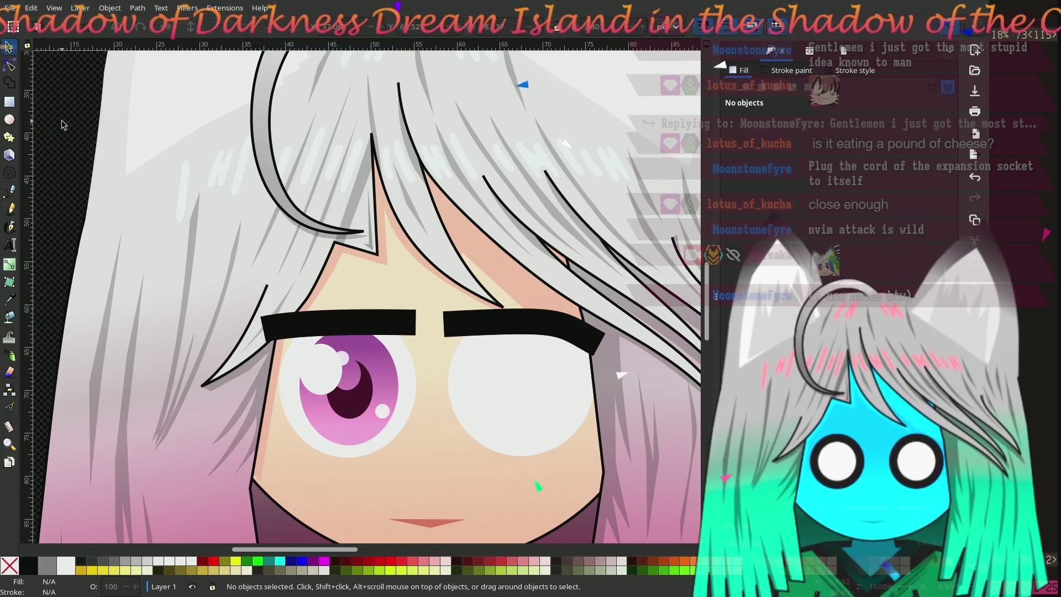
Zoom to the left eye and select the eyebrow's right end node for editing
ctrl+scroll(70, 133, down, 2)
ctrl+scroll(232, 272, up, 2)
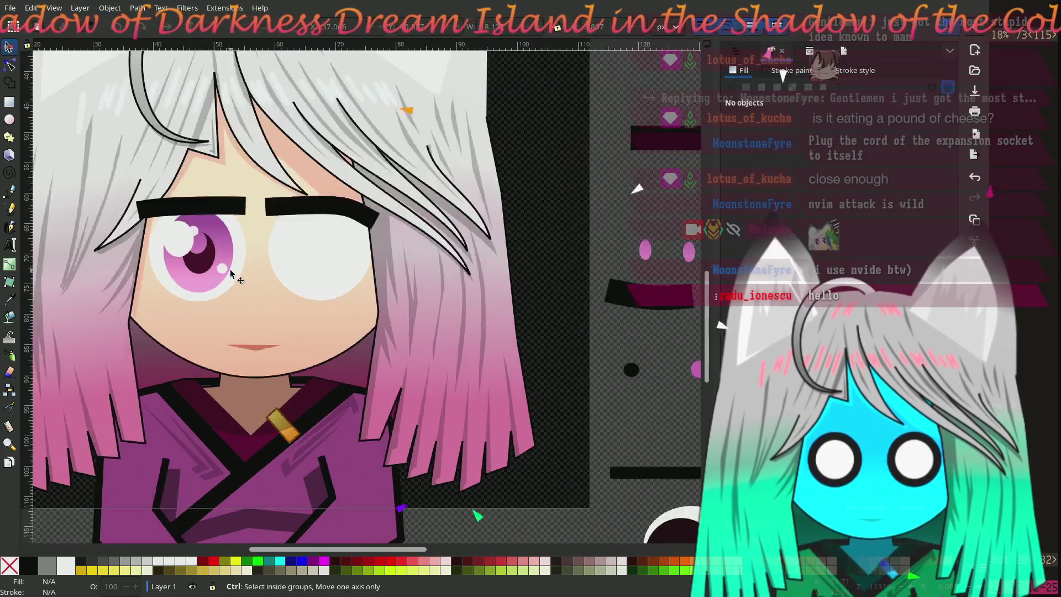
ctrl+scroll(498, 340, up, 1)
mouse_move(498, 340)
mouse_down()
mouse_move(473, 320)
mouse_move(407, 308)
mouse_up()
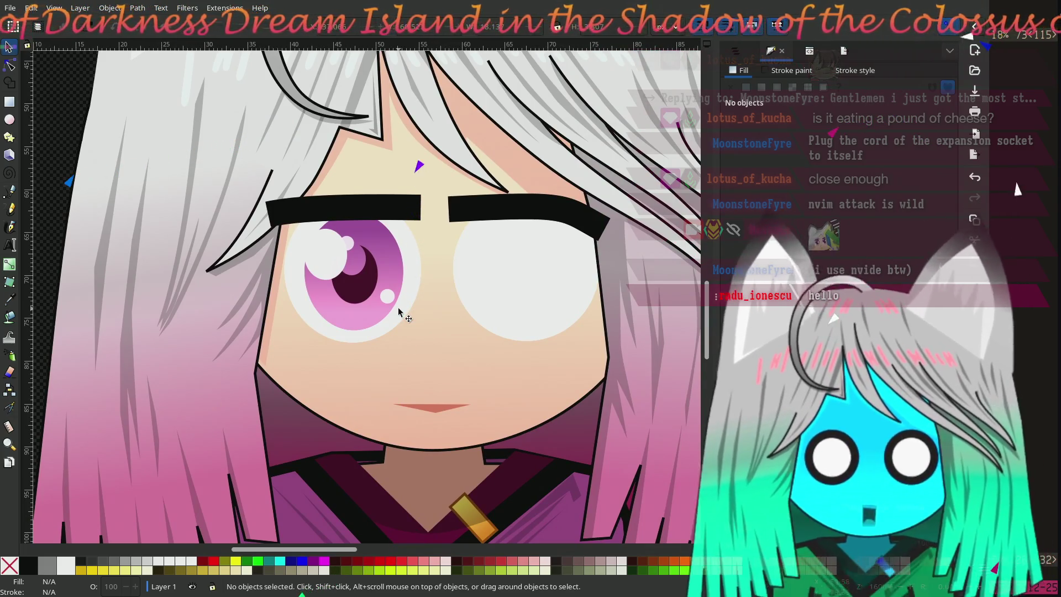
scroll(398, 310, up, 1)
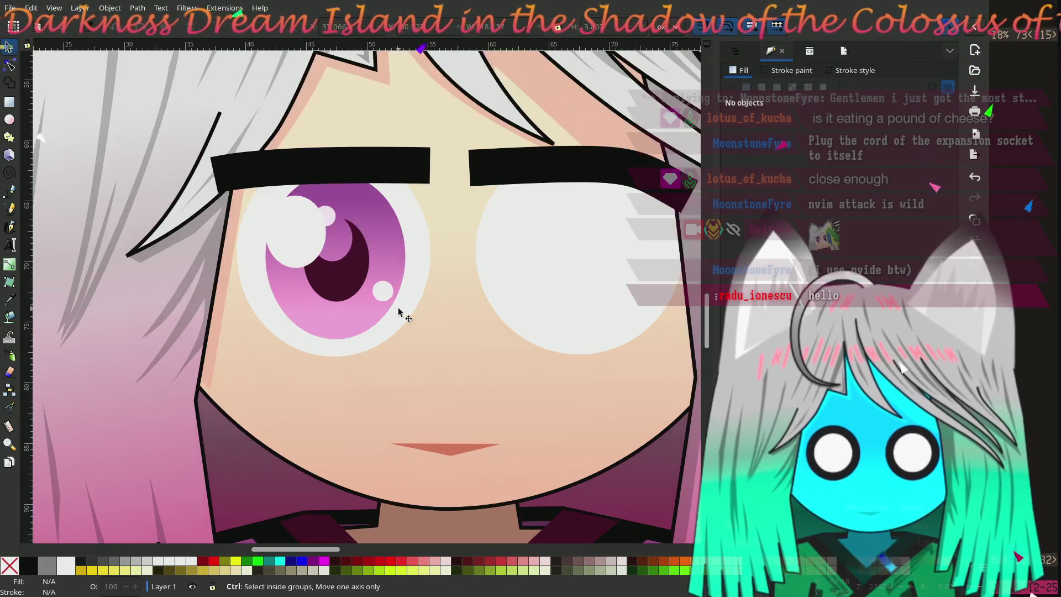
mouse_move(395, 303)
mouse_down()
mouse_move(443, 302)
mouse_move(374, 283)
mouse_up()
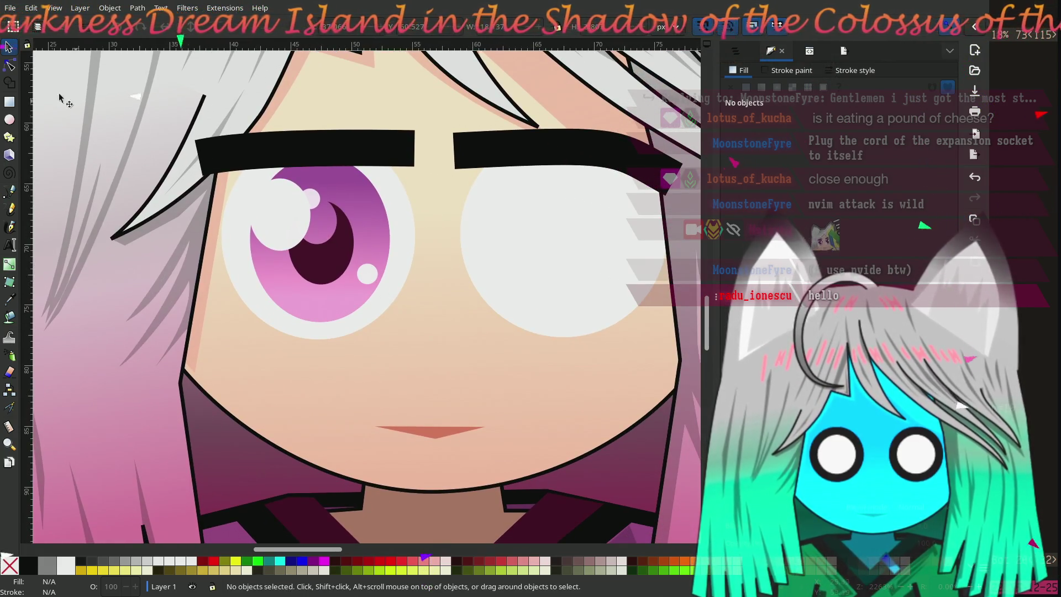
click(10, 68)
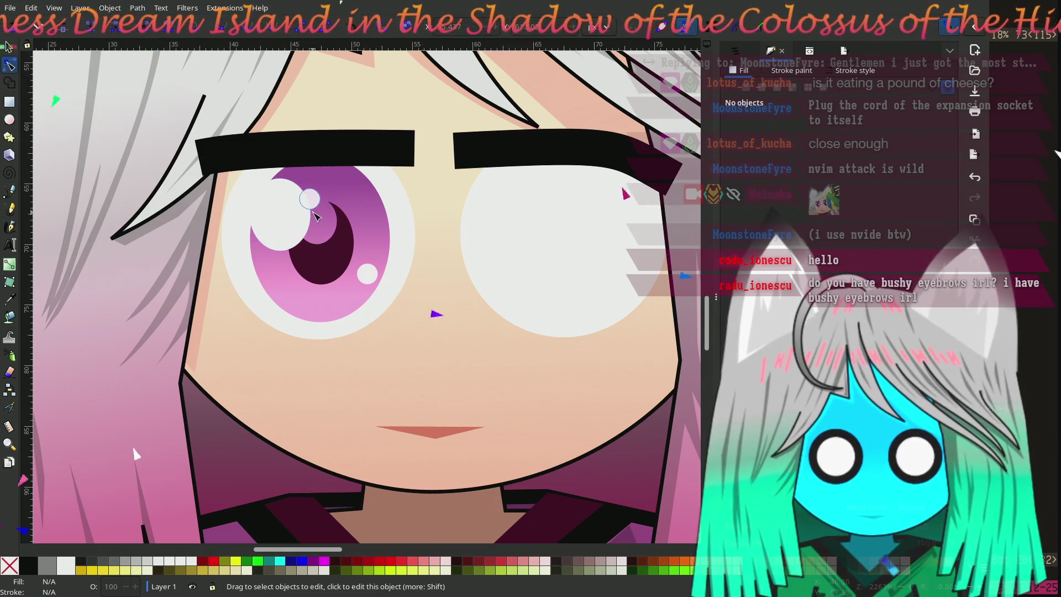
click(408, 152)
click(414, 148)
Shorten the left eyebrow from its right end and bend it into a gentle curve
drag(415, 148, 398, 149)
mouse_move(338, 208)
mouse_down()
mouse_move(409, 234)
mouse_move(399, 252)
mouse_move(438, 266)
mouse_move(206, 239)
mouse_up()
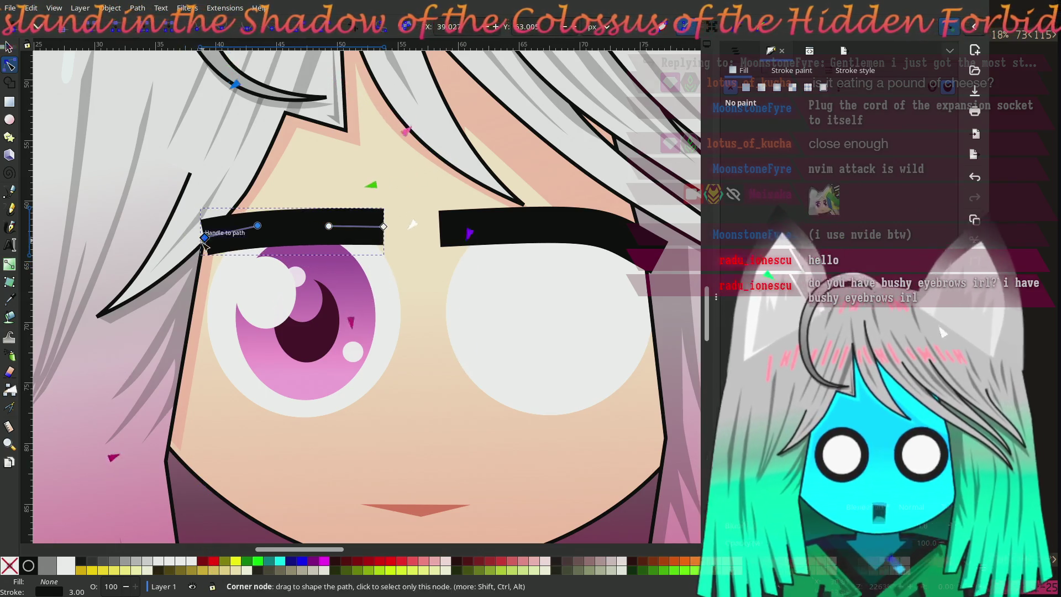
drag(213, 408, 349, 402)
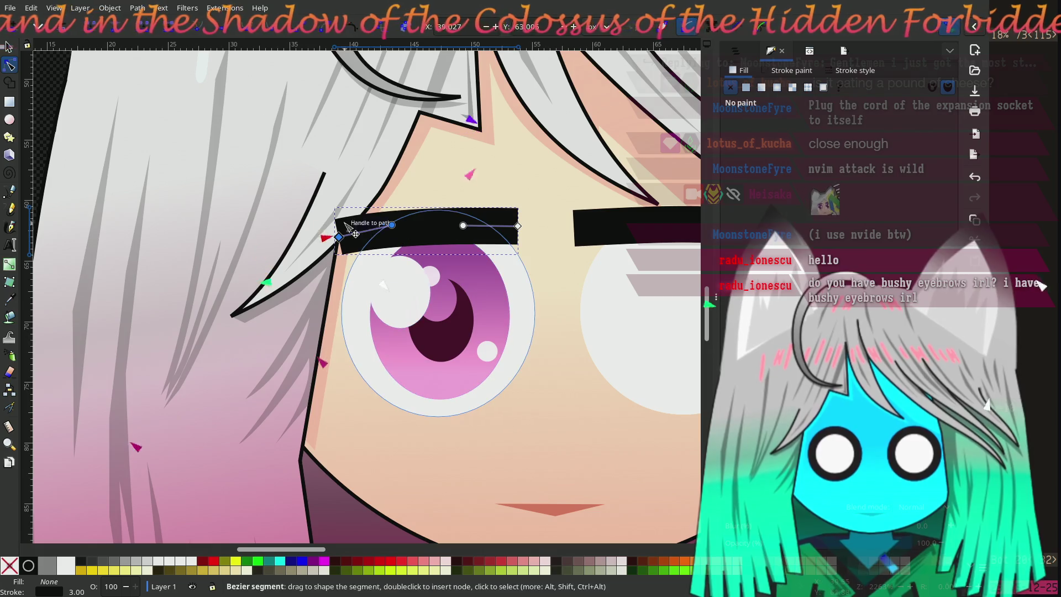
drag(392, 225, 397, 222)
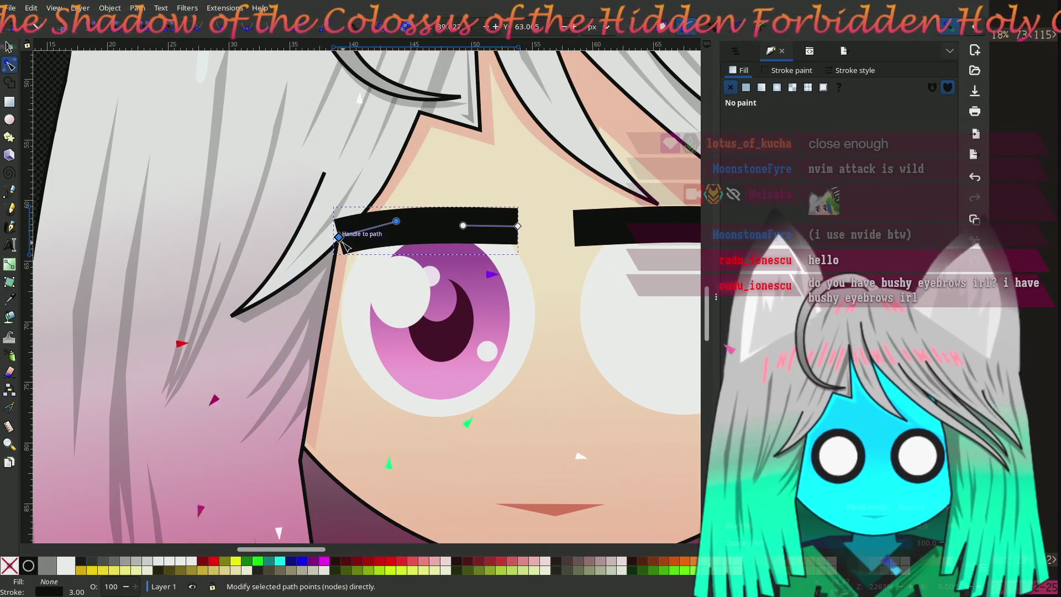
drag(338, 237, 340, 242)
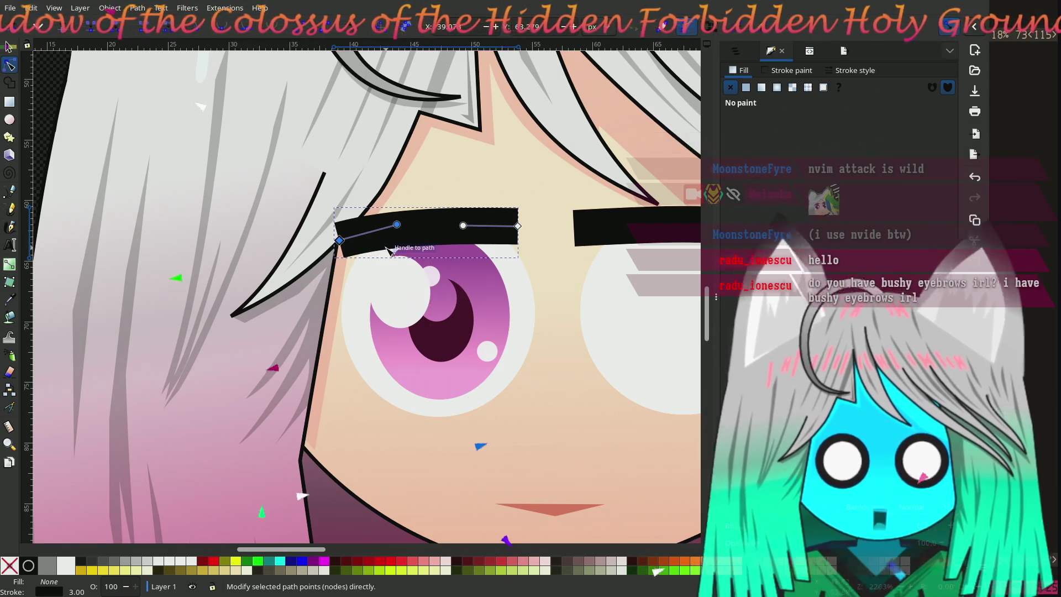
drag(398, 227, 398, 224)
drag(462, 227, 463, 226)
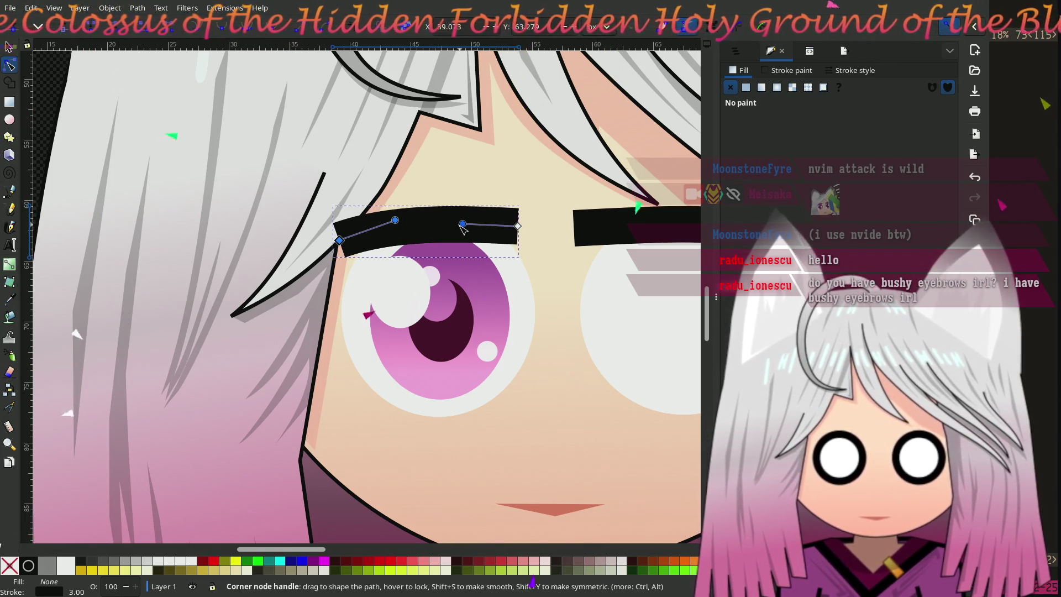
scroll(445, 258, down, 2)
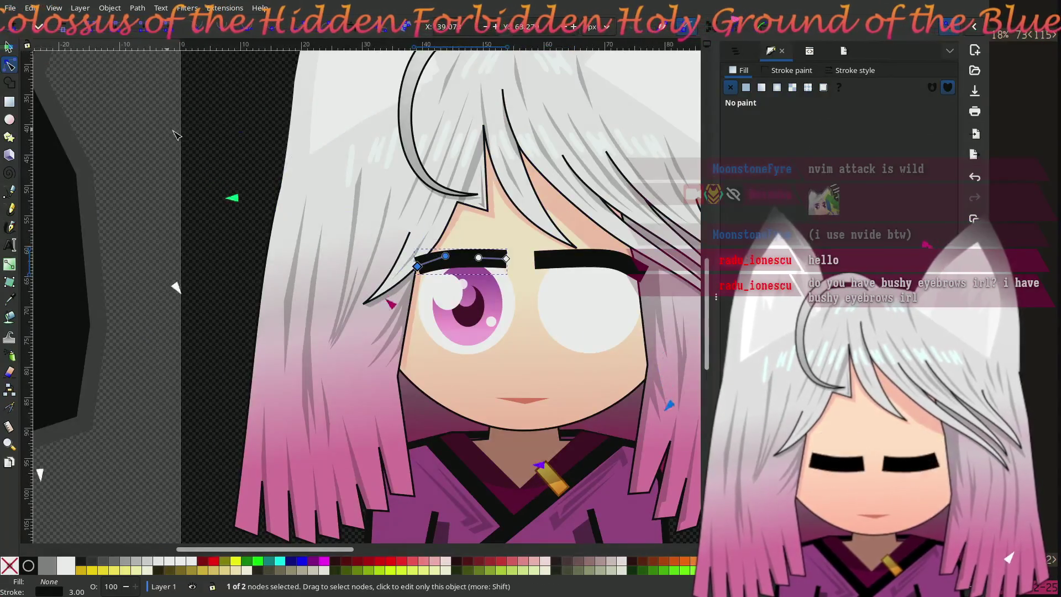
Delete the right eyebrow
click(238, 221)
scroll(269, 221, down, 1)
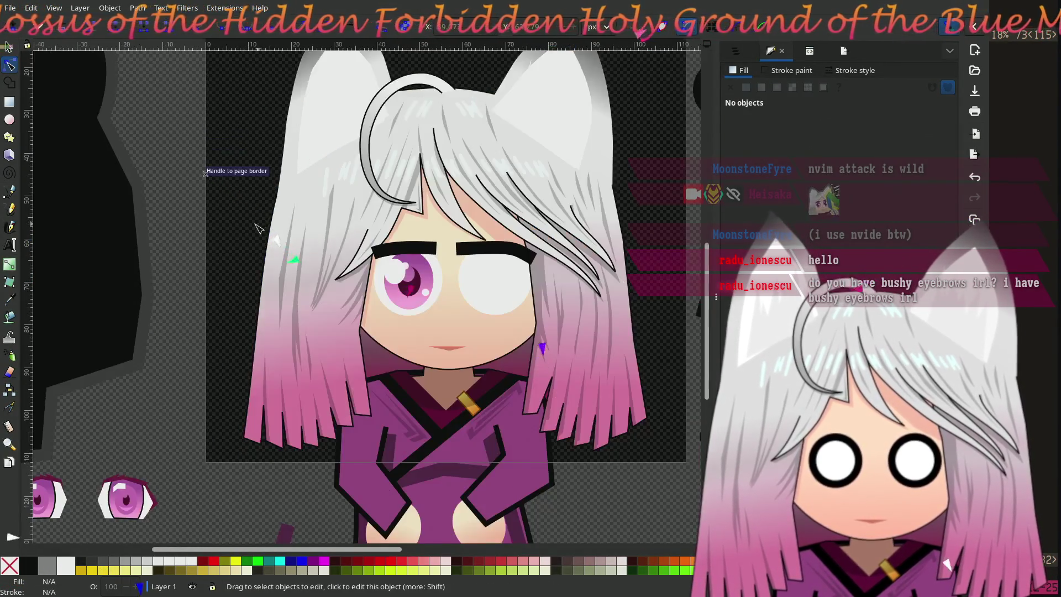
drag(229, 229, 176, 264)
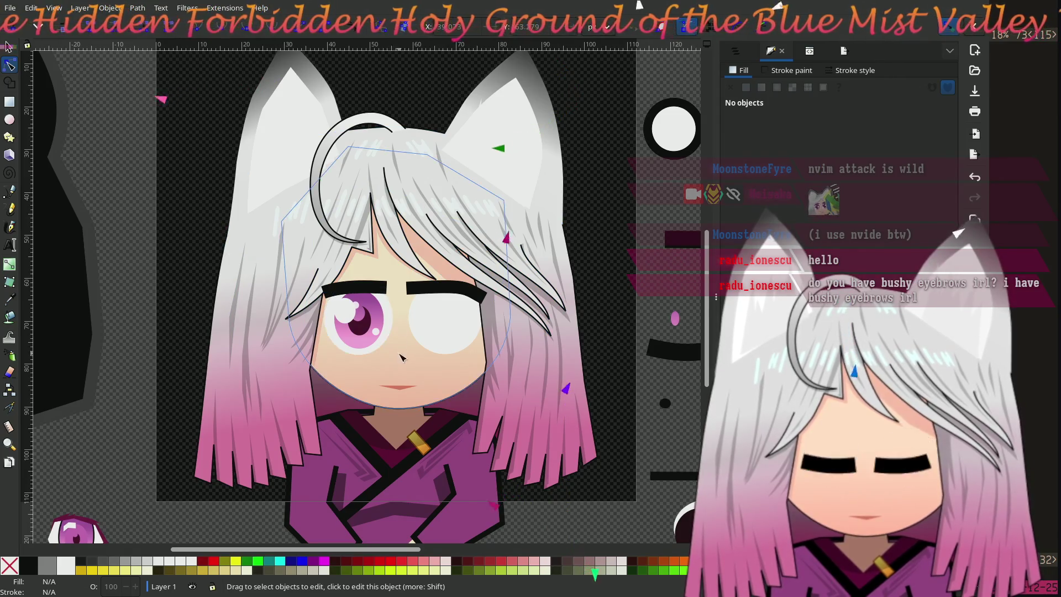
scroll(410, 317, up, 1)
scroll(410, 318, up, 1)
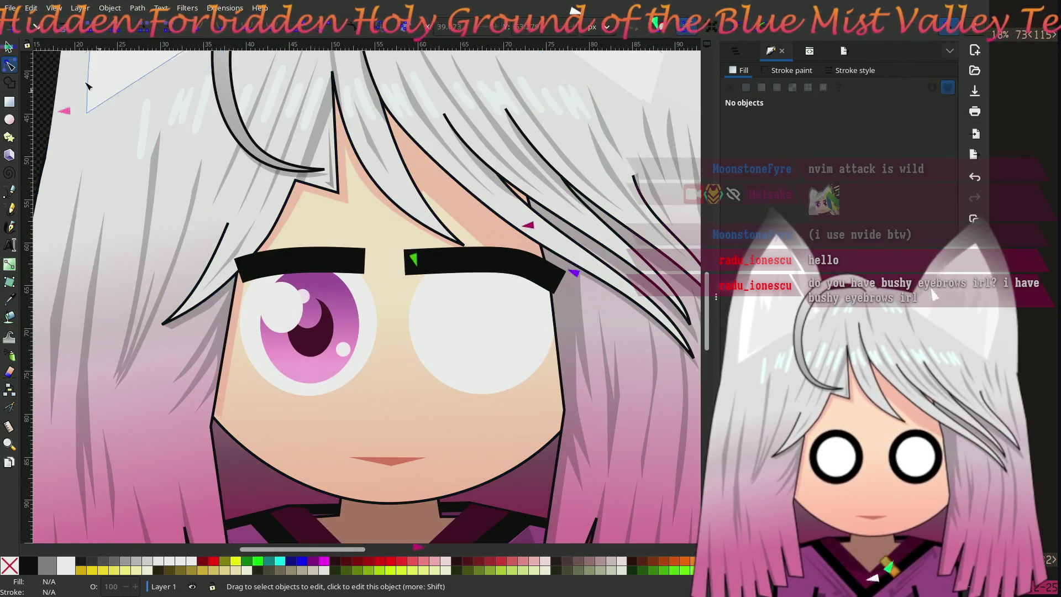
key(s)
ctrl+click(434, 259)
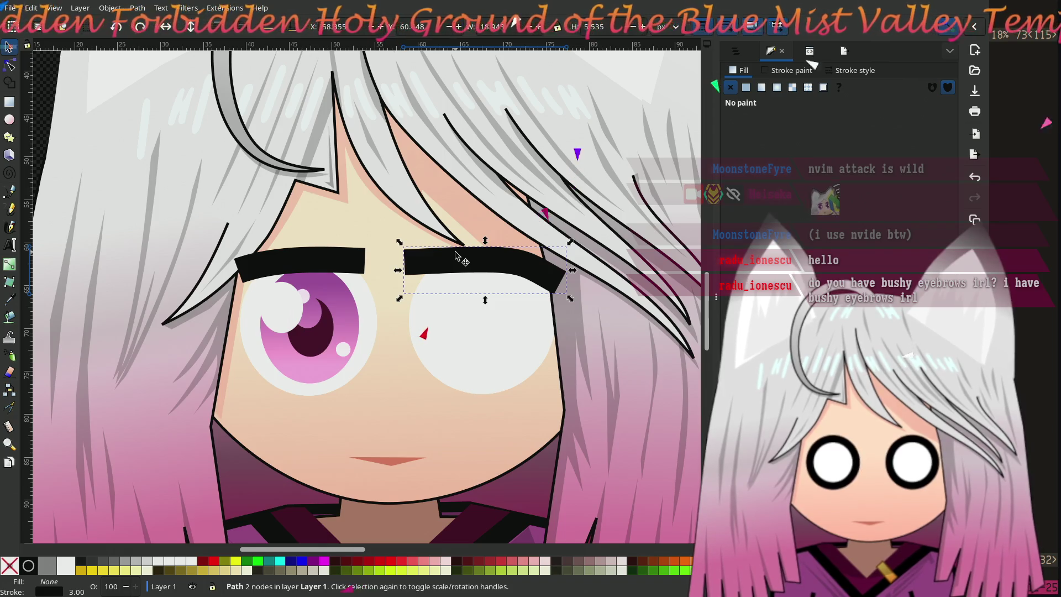
key(Delete)
Delete the right eye's large white circle
scroll(436, 259, down, 1)
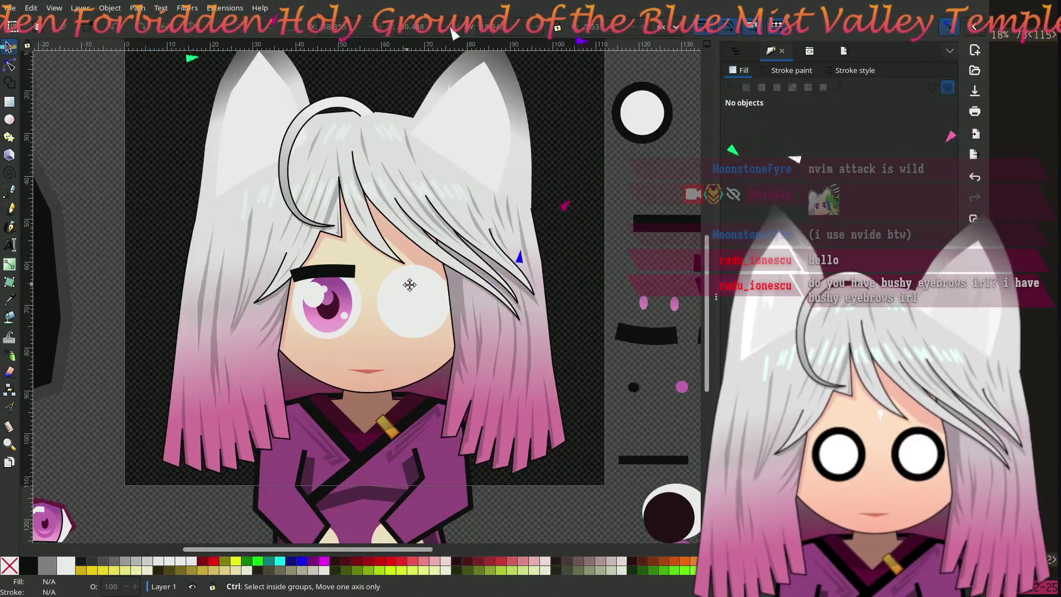
scroll(465, 341, down, 1)
ctrl+click(465, 341)
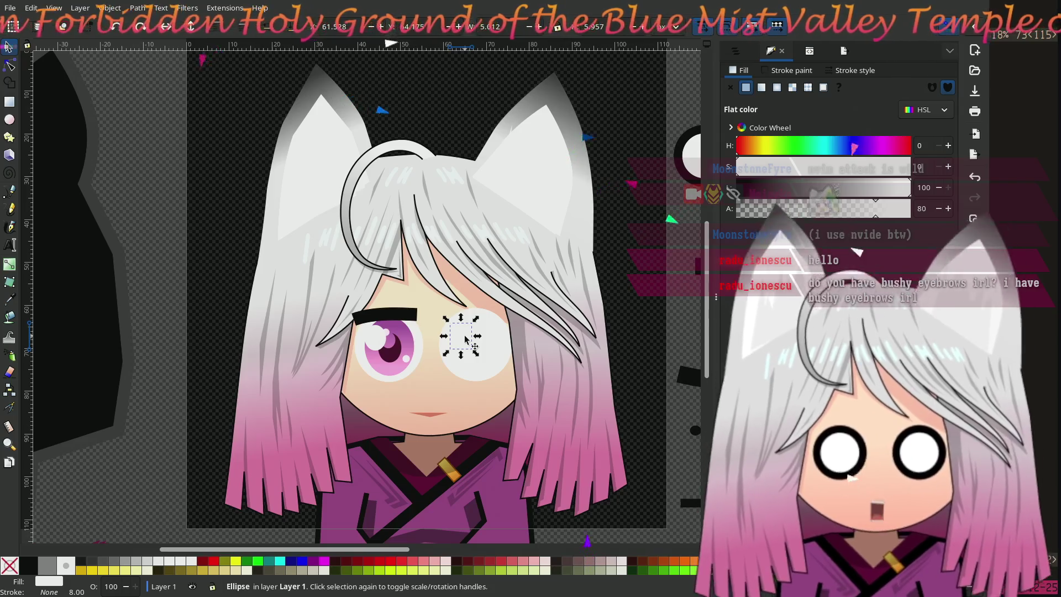
scroll(512, 393, up, 1)
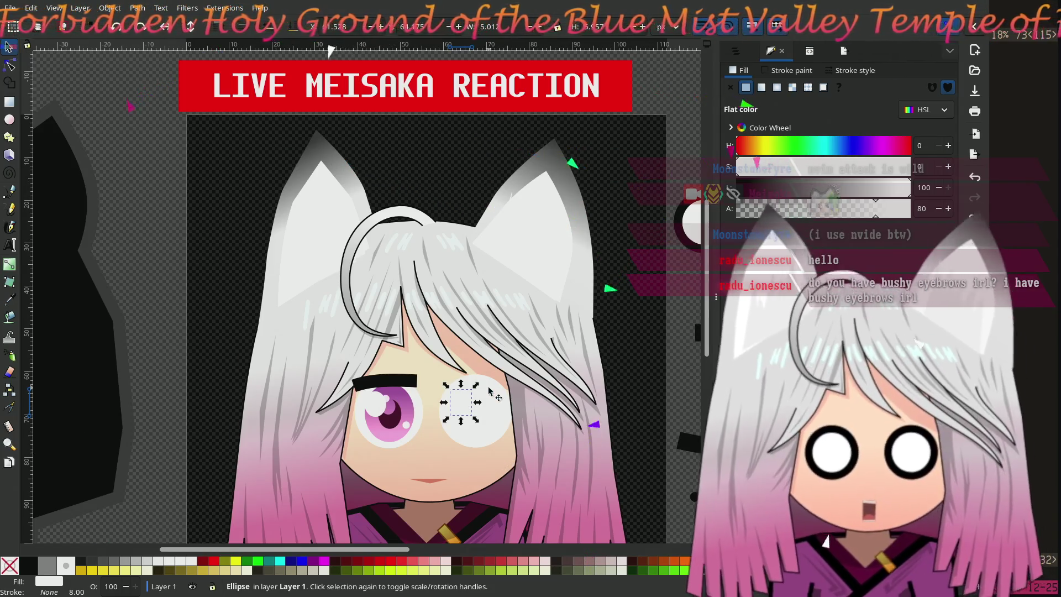
scroll(488, 389, up, 1)
key(Escape)
scroll(489, 390, down, 6)
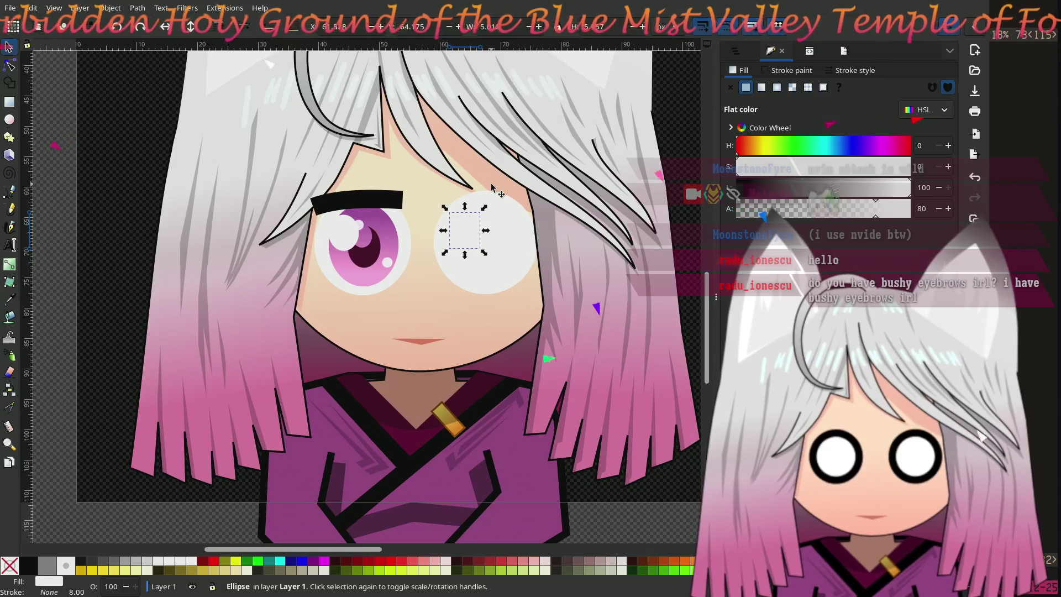
click(484, 235)
key(Delete)
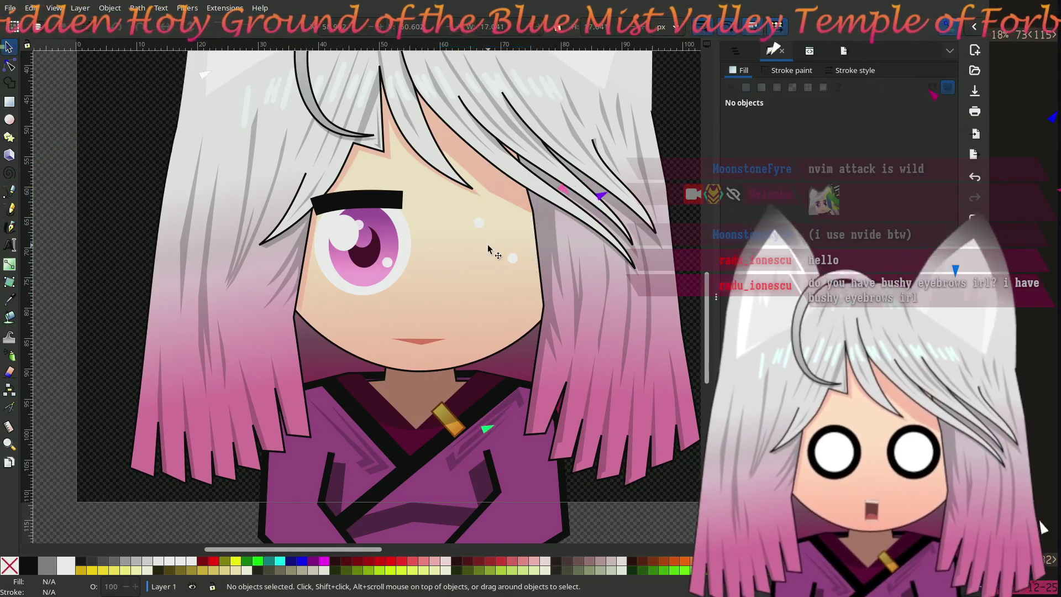
Delete the stray small white dot beside the eye
click(512, 259)
key(Delete)
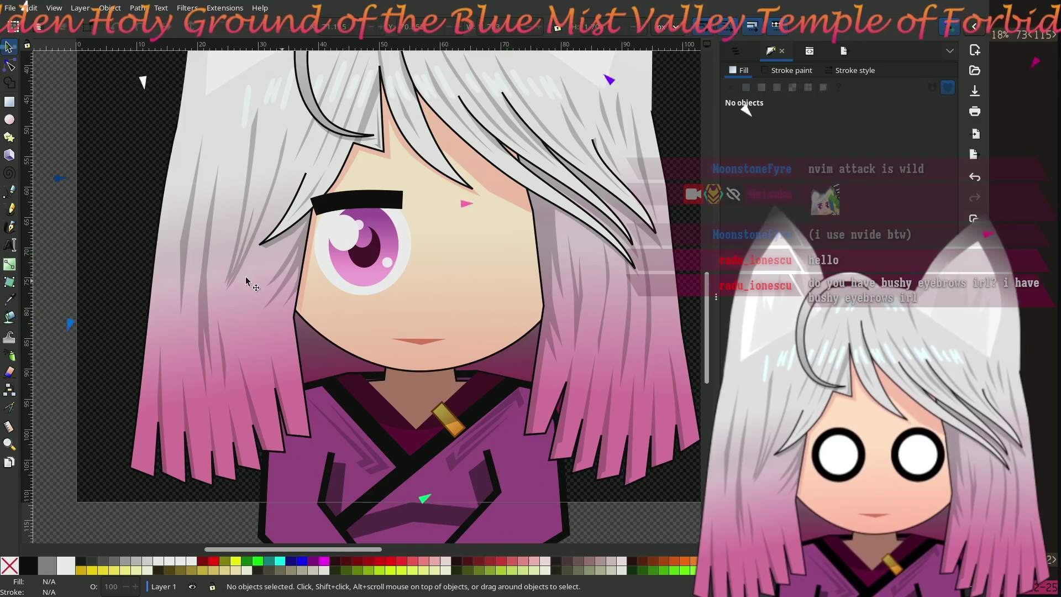
scroll(209, 278, up, 3)
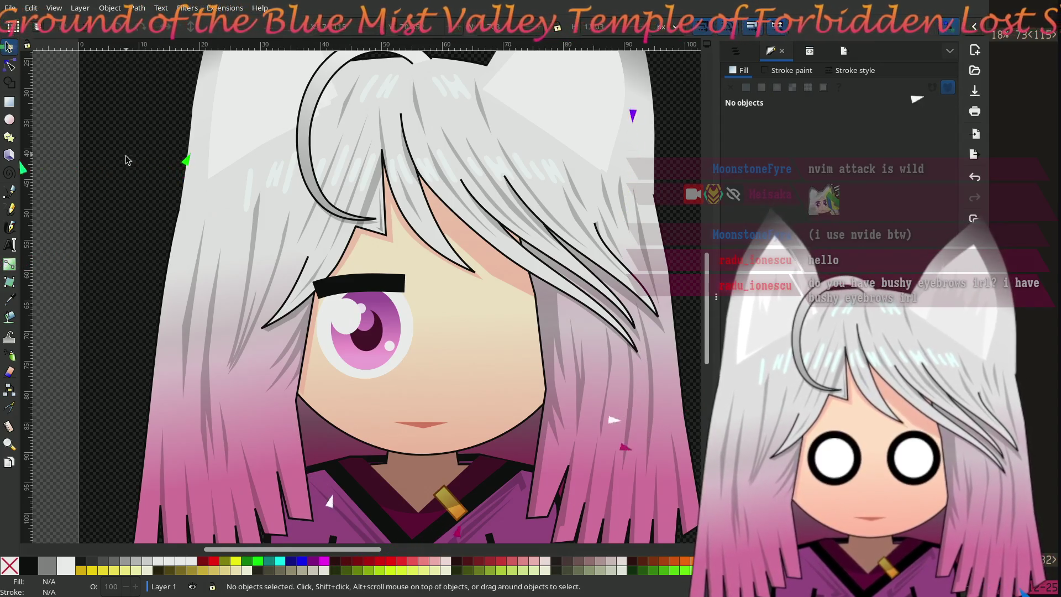
Move the red LIVE MEISAKA REACTION banner across the girl's face and scale it up
scroll(132, 339, up, 5)
mouse_move(437, 75)
mouse_down()
mouse_move(447, 544)
mouse_move(457, 528)
mouse_up()
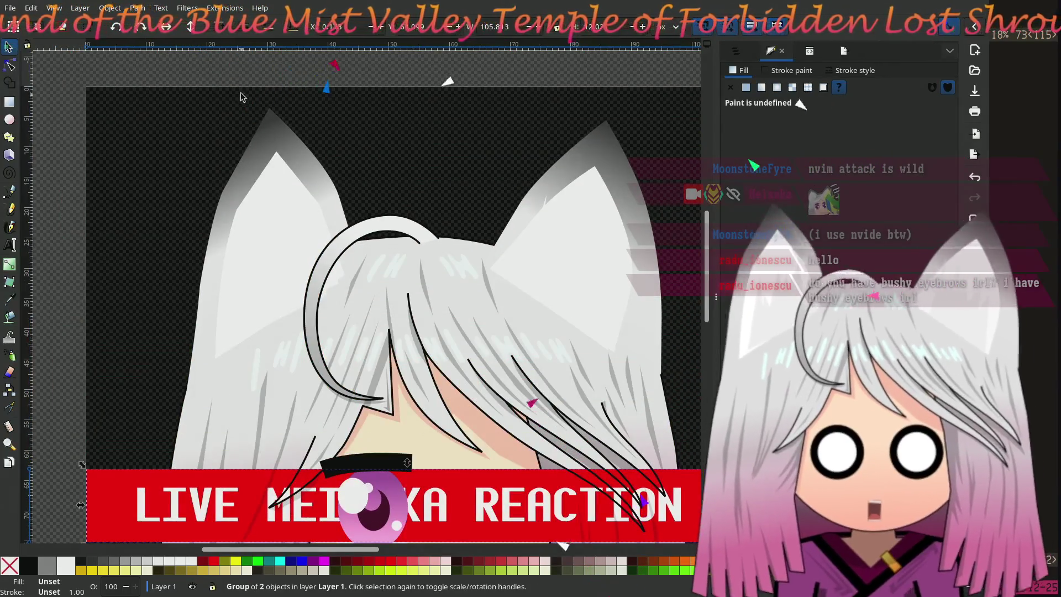
scroll(214, 124, down, 6)
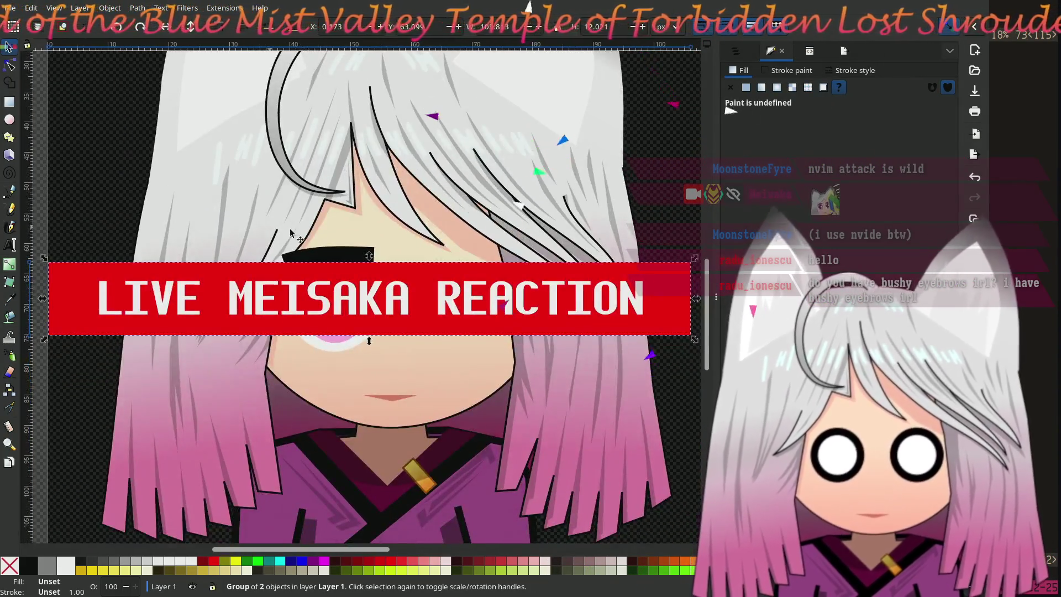
drag(288, 324, 293, 328)
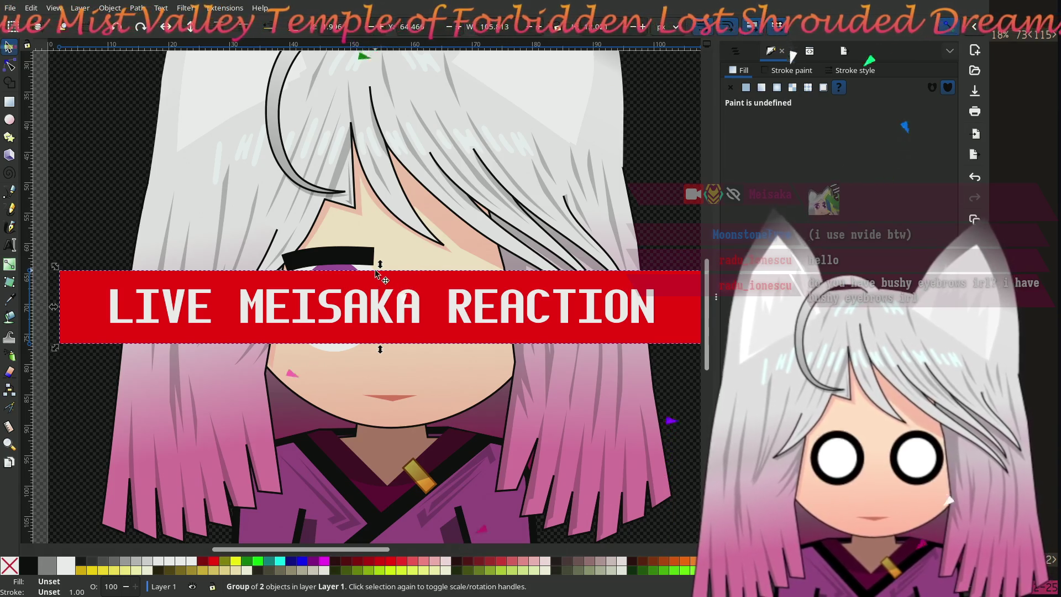
mouse_move(381, 267)
mouse_down()
mouse_move(389, 238)
mouse_move(388, 277)
mouse_move(382, 236)
mouse_up()
drag(287, 265, 288, 275)
click(122, 158)
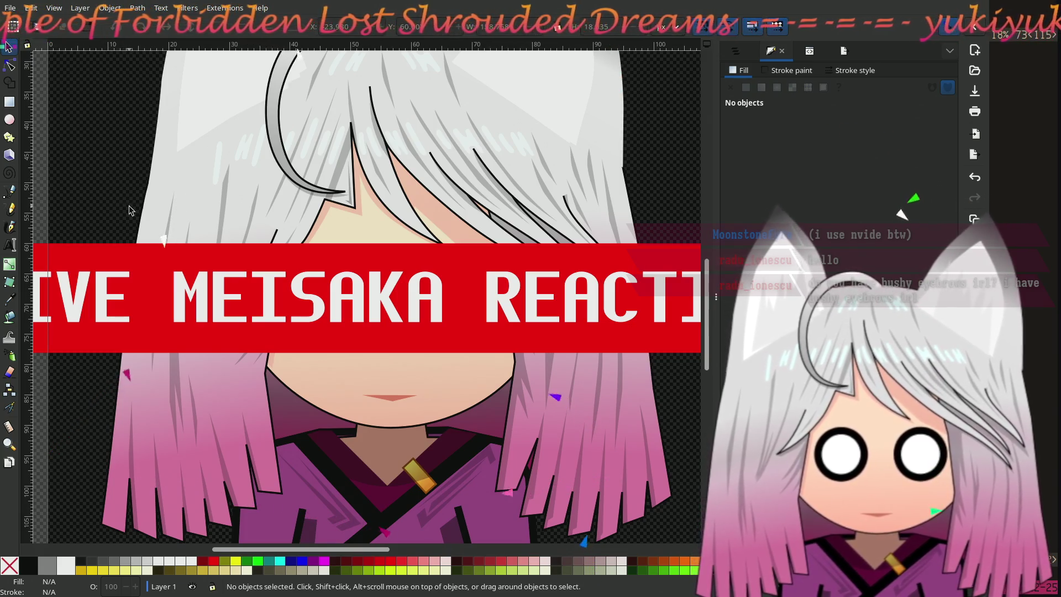
click(433, 277)
Duplicate the red banner with Ctrl+D and move the copy above the original
key(ctrl+d)
mouse_move(432, 277)
mouse_down()
mouse_move(426, 127)
mouse_move(434, 136)
mouse_up()
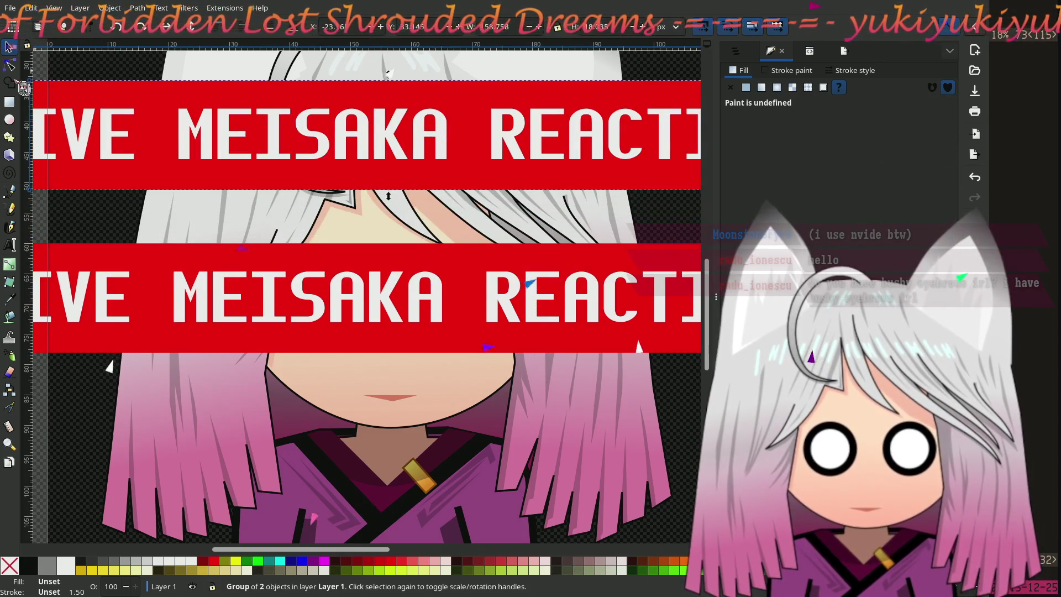
key(n)
Replace the upper banner's text with 'BRB'
click(346, 147)
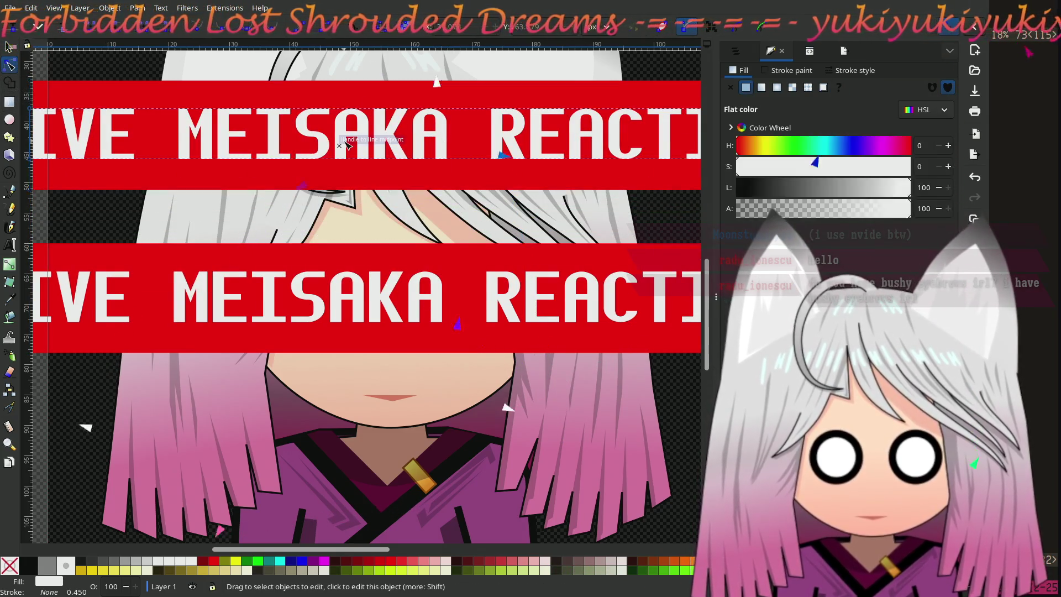
click(15, 248)
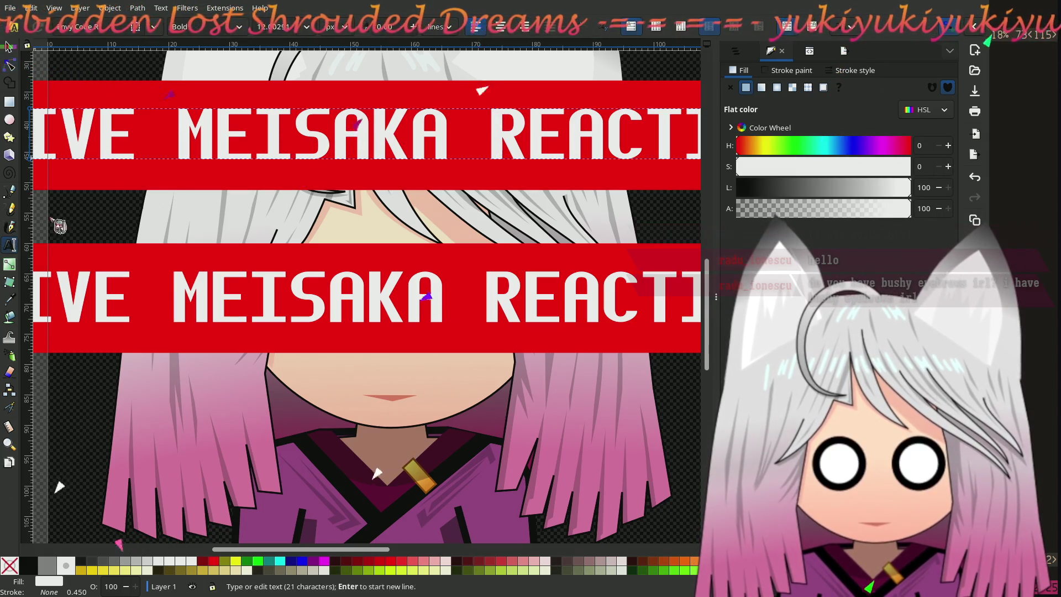
click(335, 139)
drag(643, 129, 256, 135)
key(BackSpace)
key(Delete)
key(Delete)
key(Delete)
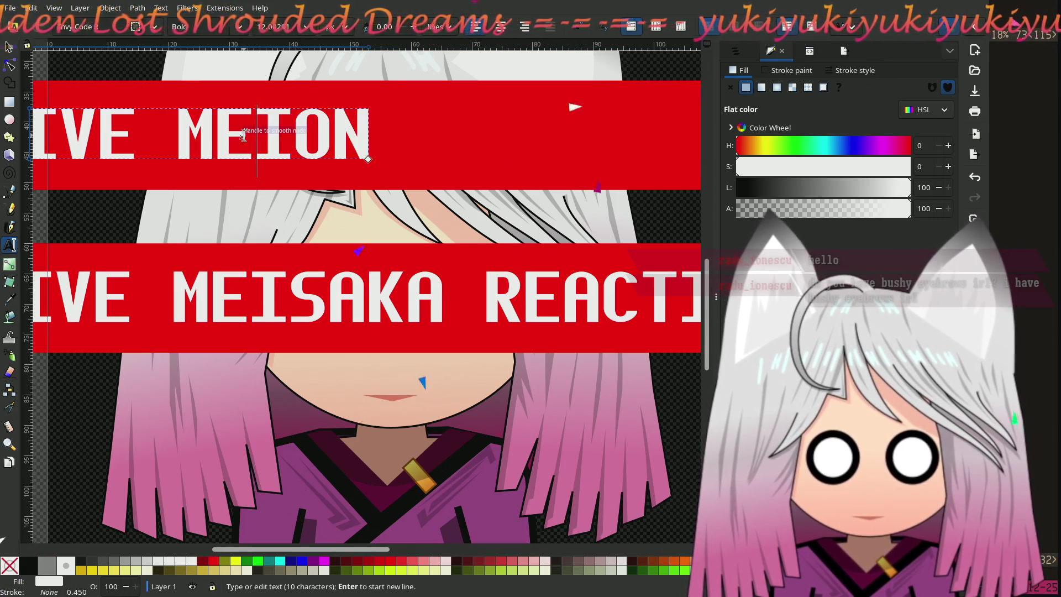
key(BackSpace)
key(BackSpace)
key(BackSpace)
key(BackSpace)
key(BackSpace)
key(BackSpace)
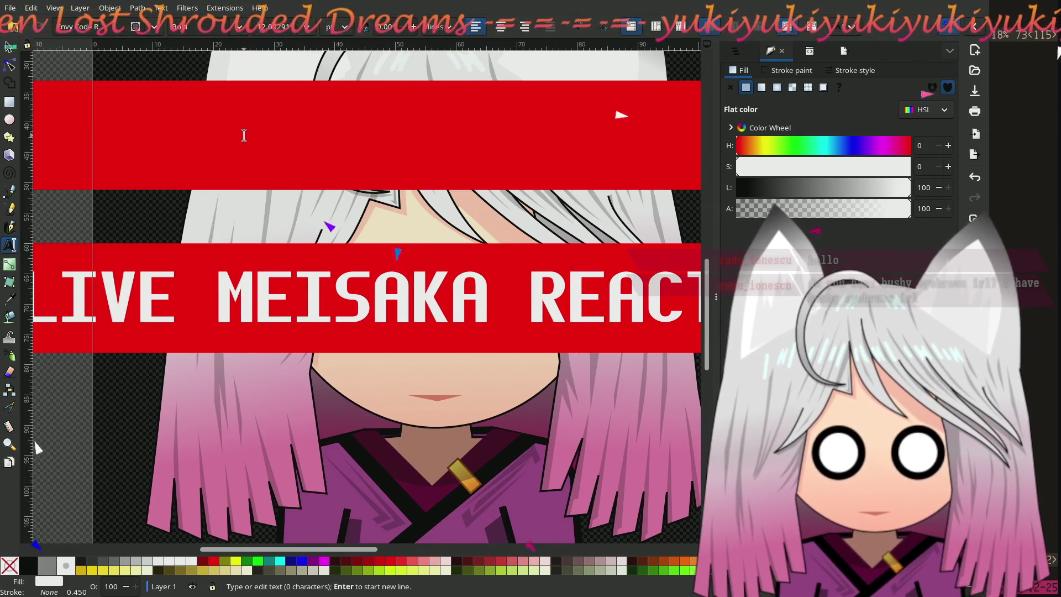
text(BRB)
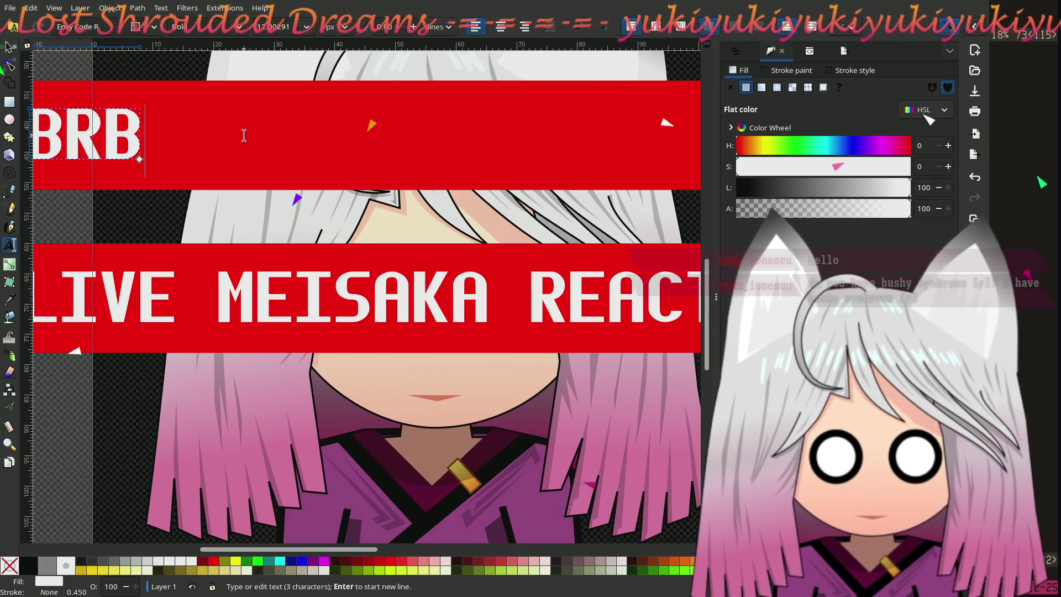
Centre the BRB text within the upper banner
click(10, 47)
mouse_move(92, 138)
mouse_down()
mouse_move(481, 142)
mouse_move(456, 145)
mouse_up()
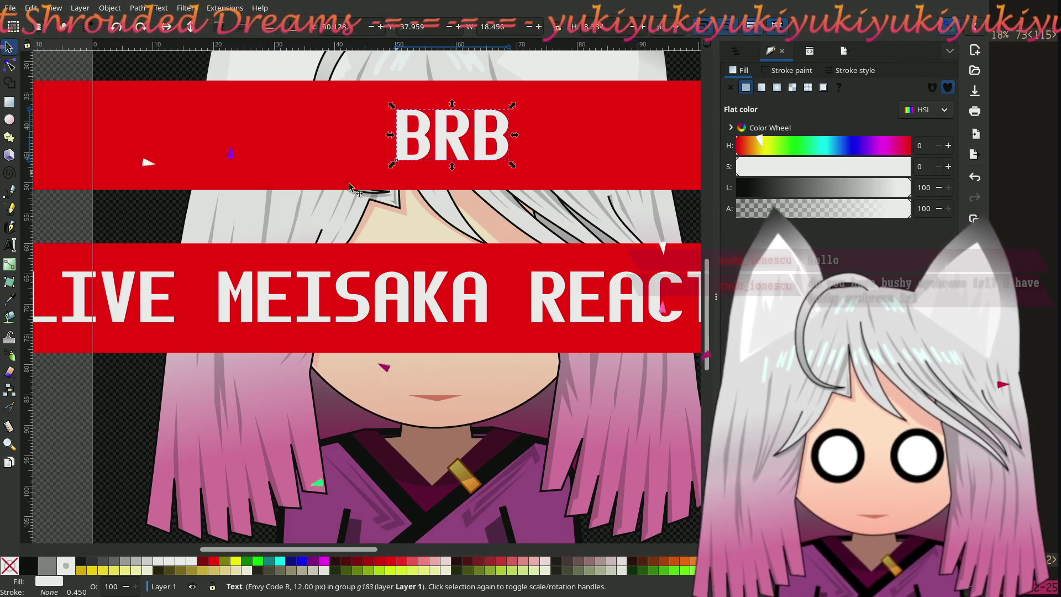
scroll(93, 227, right, 3)
scroll(93, 227, down, 1)
scroll(94, 226, down, 1)
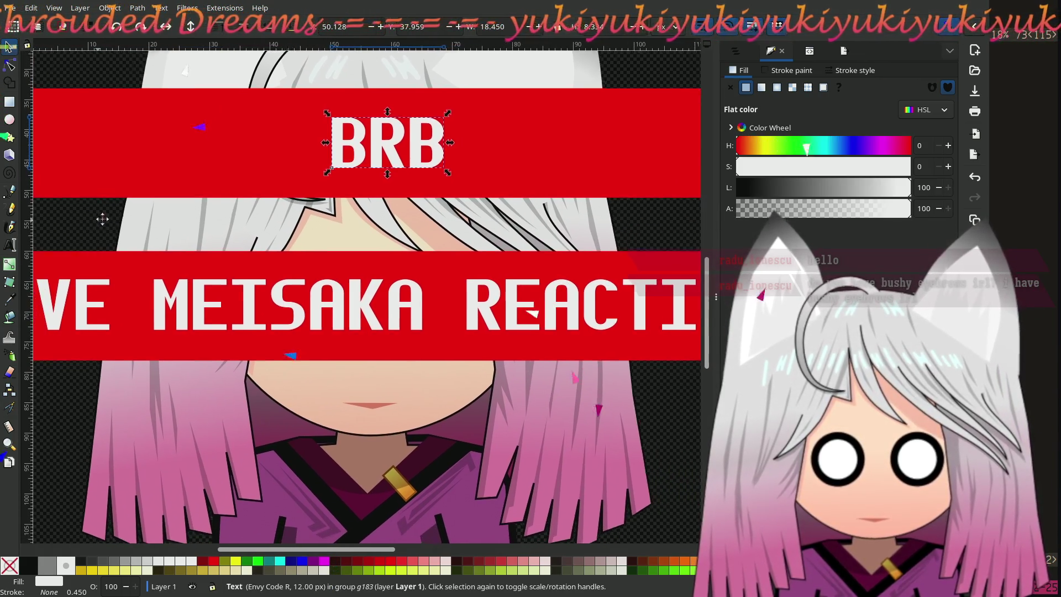
scroll(105, 221, left, 1)
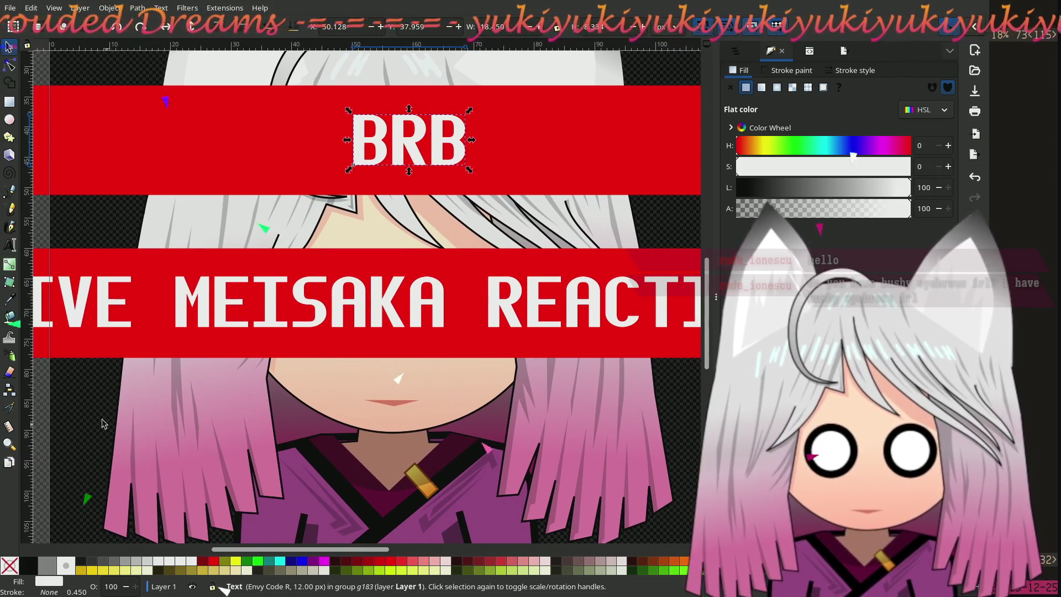
click(76, 417)
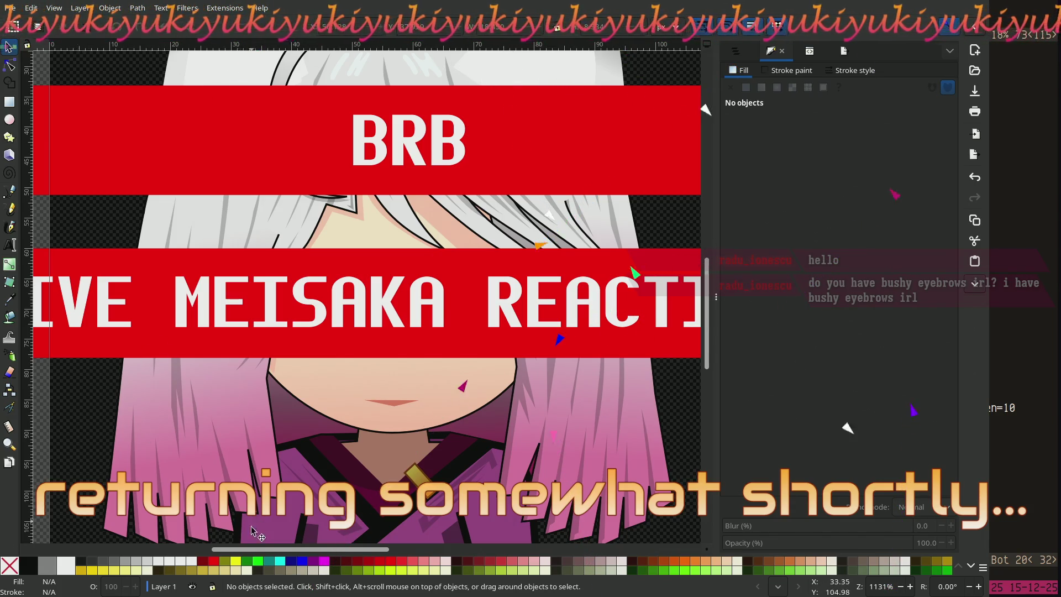
drag(257, 549, 288, 555)
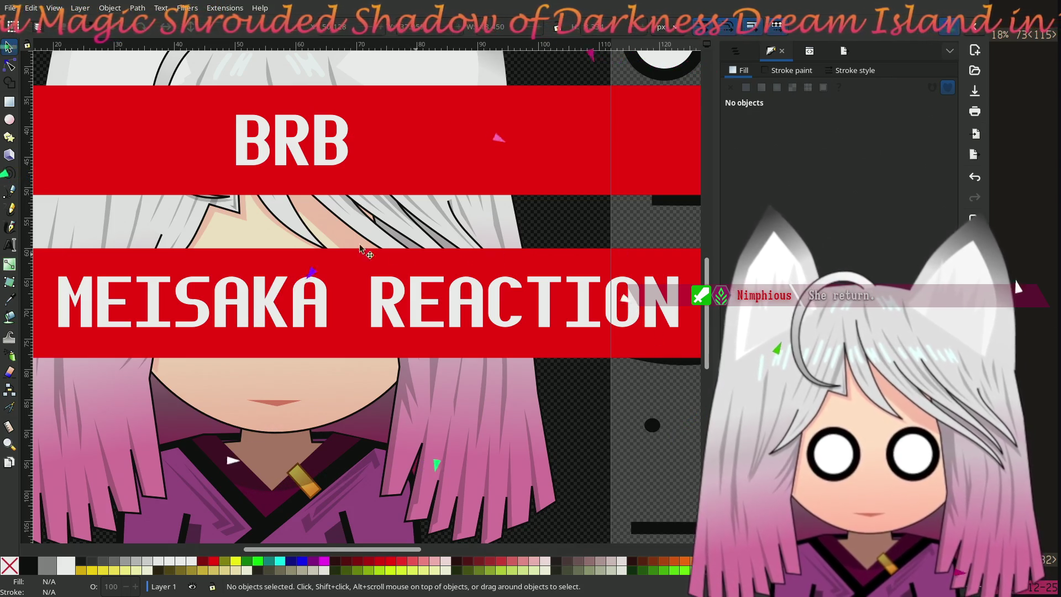
Drag the MEISAKA REACTION and BRB banners up above the character's head
scroll(396, 256, up, 10)
mouse_move(381, 426)
mouse_down()
mouse_move(398, 320)
mouse_move(393, 65)
mouse_up()
scroll(297, 230, down, 10)
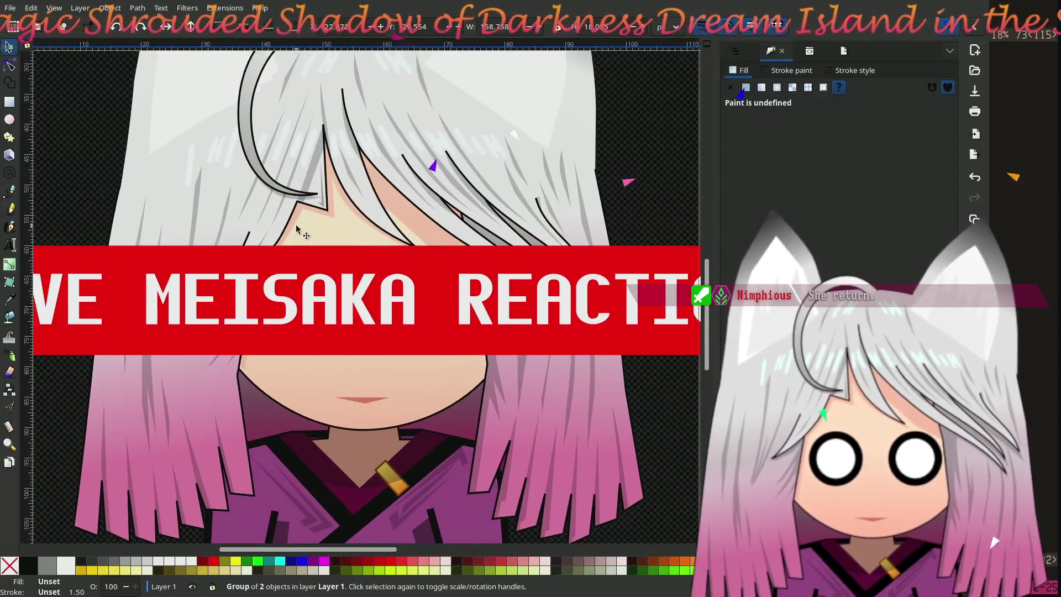
scroll(297, 229, down, 3)
scroll(332, 248, up, 2)
drag(572, 318, 281, 55)
scroll(351, 243, up, 8)
drag(350, 244, 399, 55)
scroll(365, 360, down, 3)
scroll(368, 397, up, 2)
drag(369, 396, 362, 193)
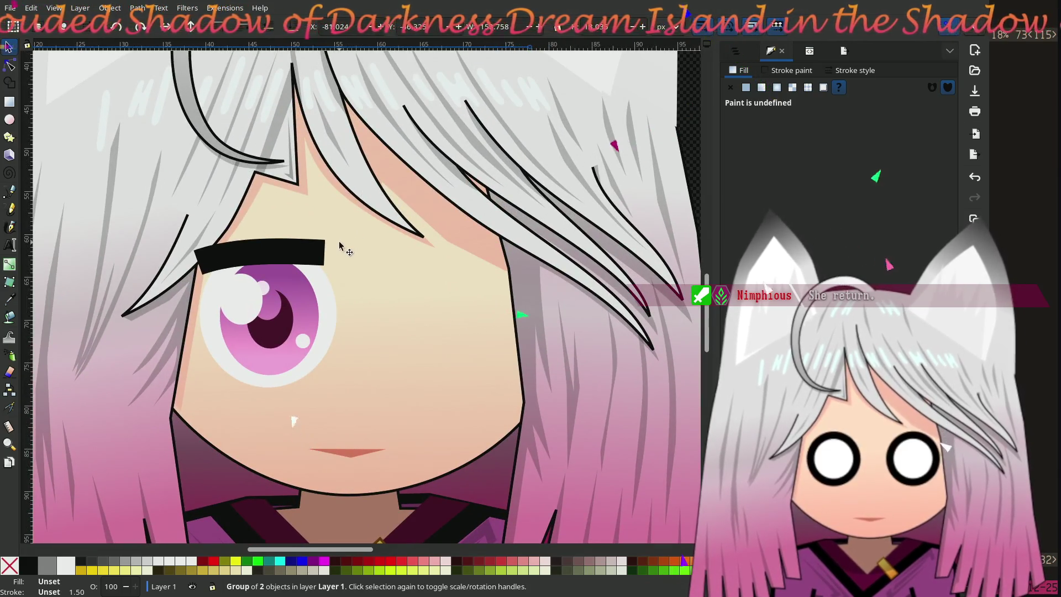
scroll(332, 176, left, 10)
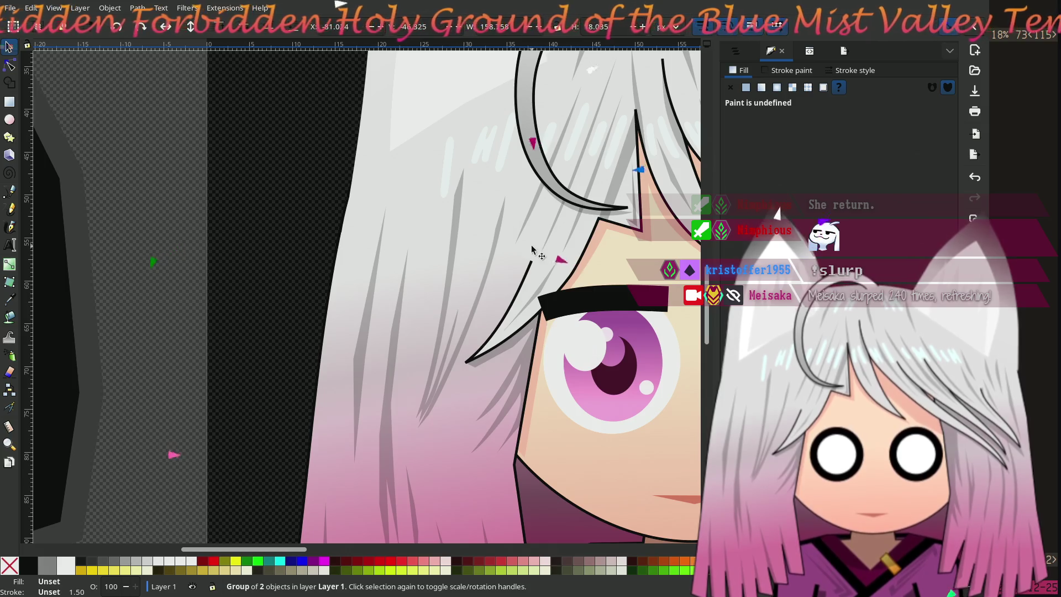
scroll(519, 285, right, 10)
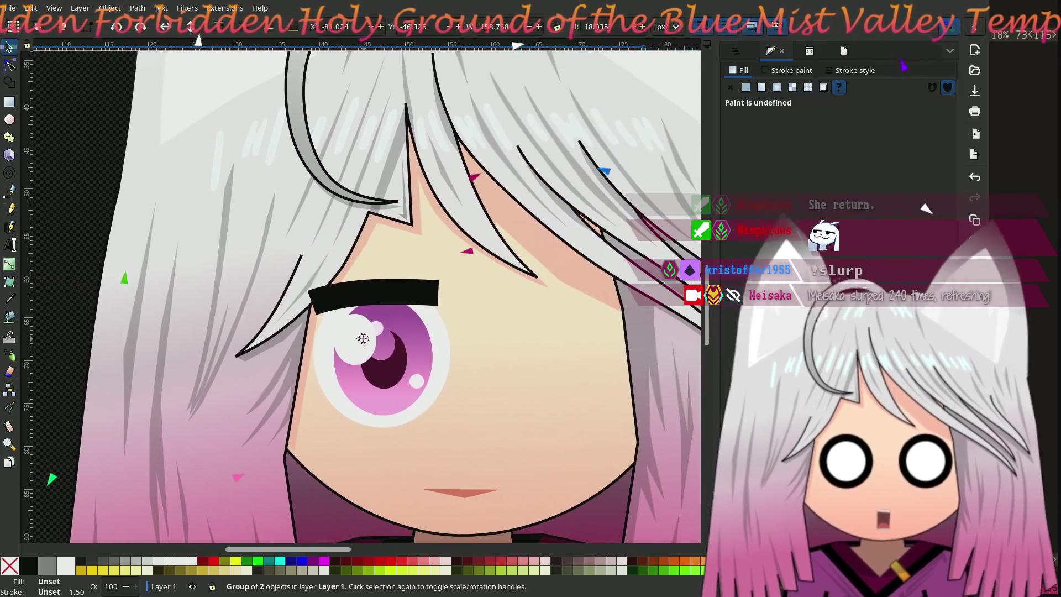
ctrl+scroll(463, 413, up, 1)
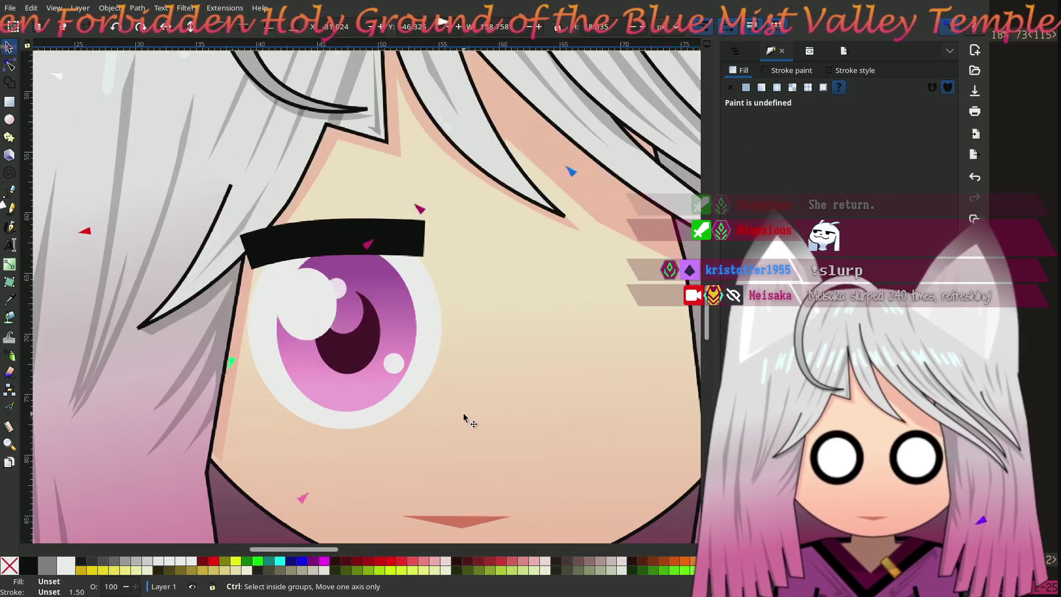
ctrl+scroll(468, 407, down, 3)
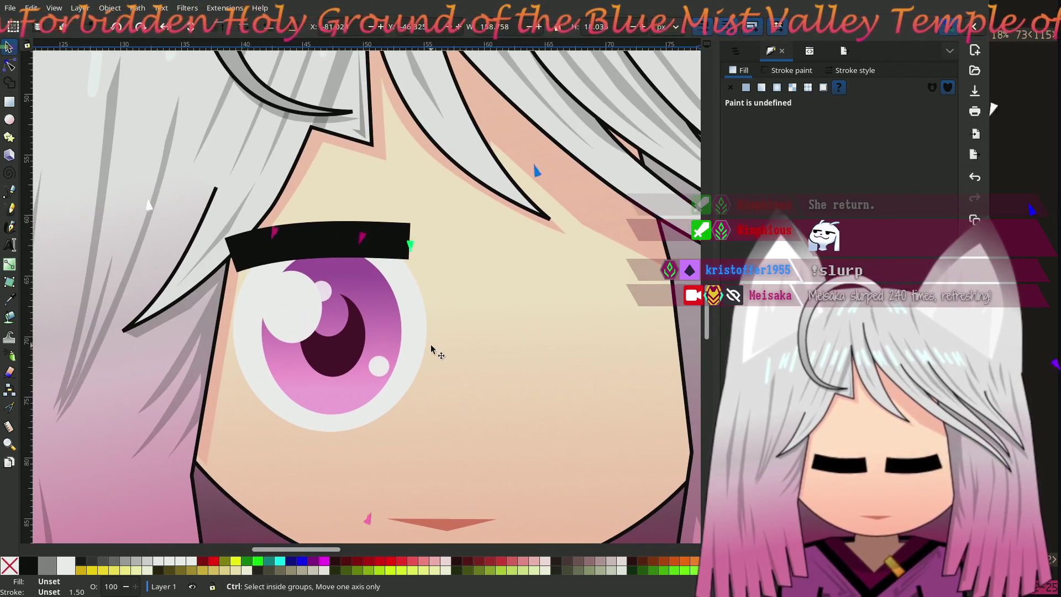
ctrl+scroll(433, 338, up, 2)
scroll(442, 327, down, 2)
scroll(409, 301, right, 2)
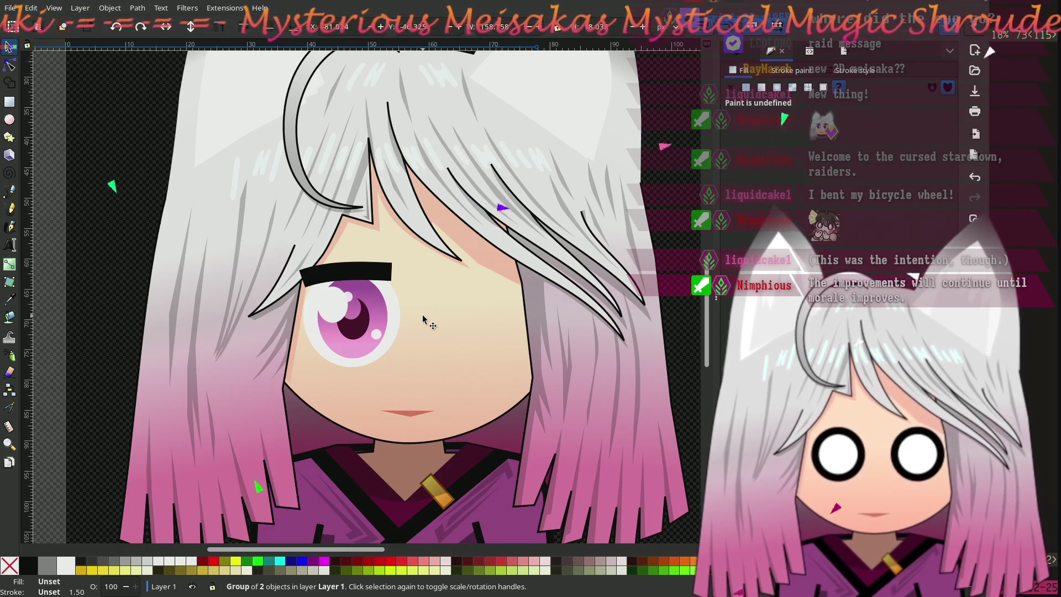
Centre the eye in view and move the small white highlight circle slightly left, beside the pupil
mouse_move(354, 221)
mouse_down()
mouse_move(371, 322)
mouse_move(386, 301)
mouse_up()
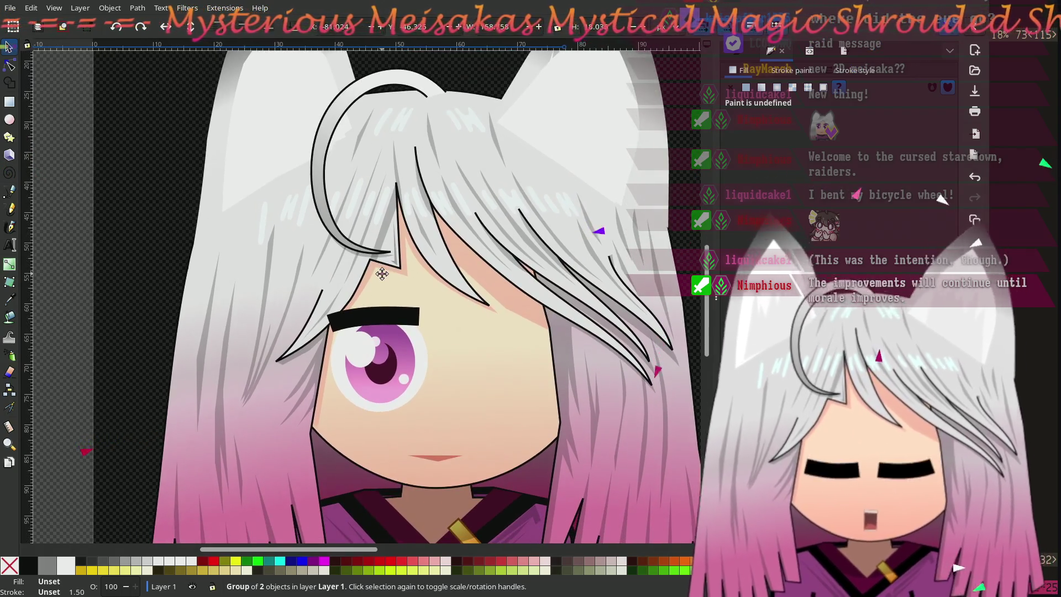
ctrl+scroll(386, 335, up, 1)
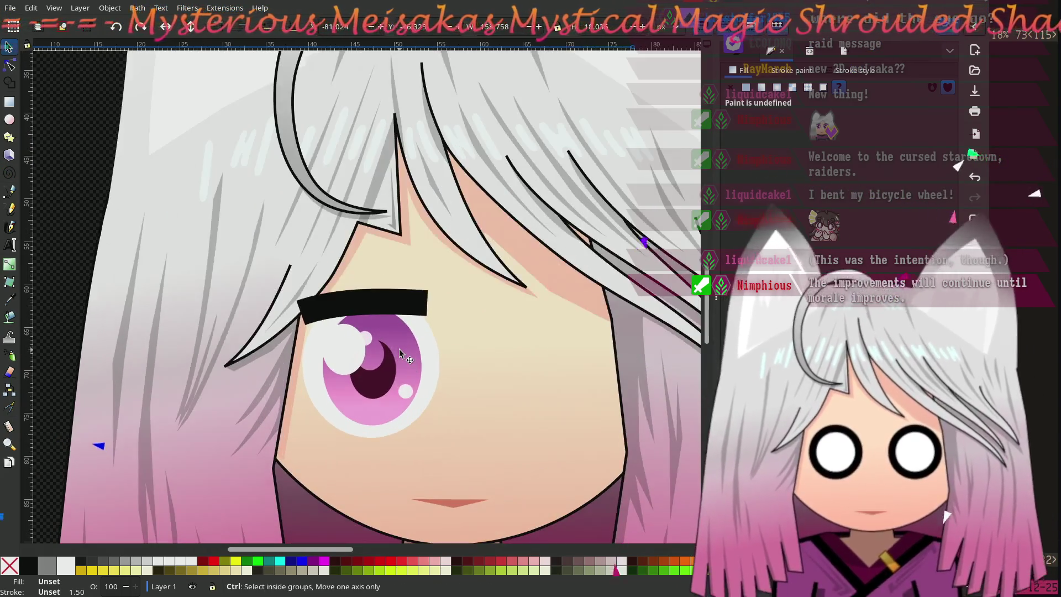
drag(400, 357, 371, 312)
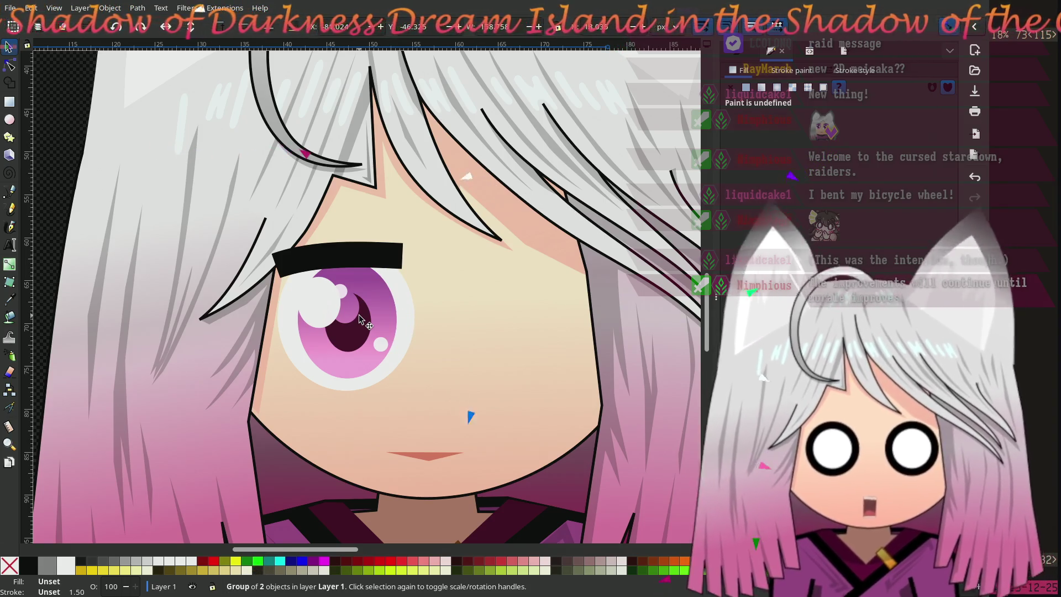
click(343, 293)
mouse_move(343, 293)
mouse_down()
mouse_move(344, 320)
mouse_move(313, 291)
mouse_up()
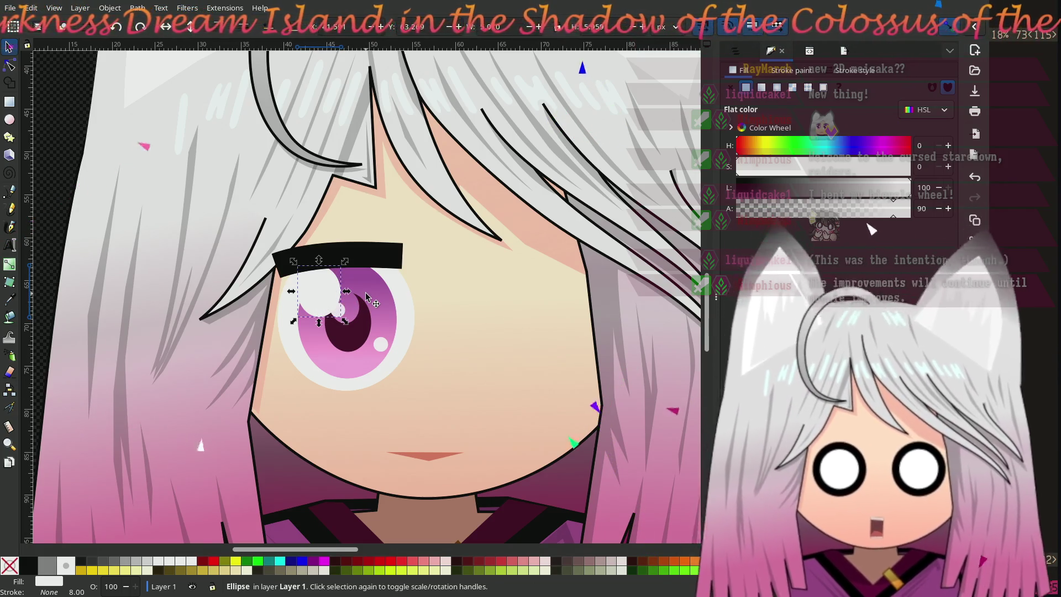
With the Node tool, narrow the dark pupil ellipse and lower its top edge
click(354, 338)
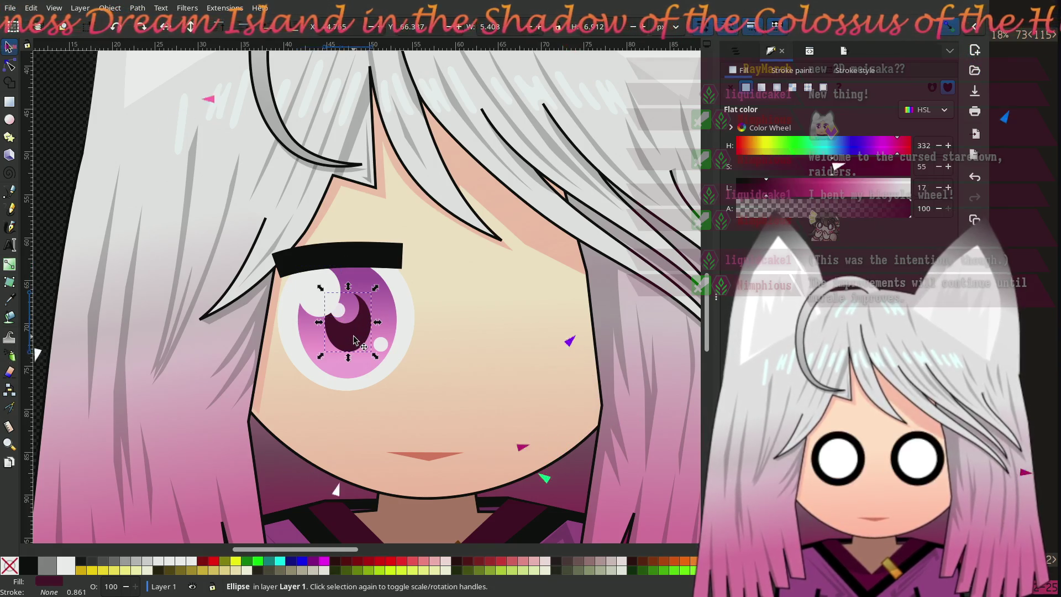
key(n)
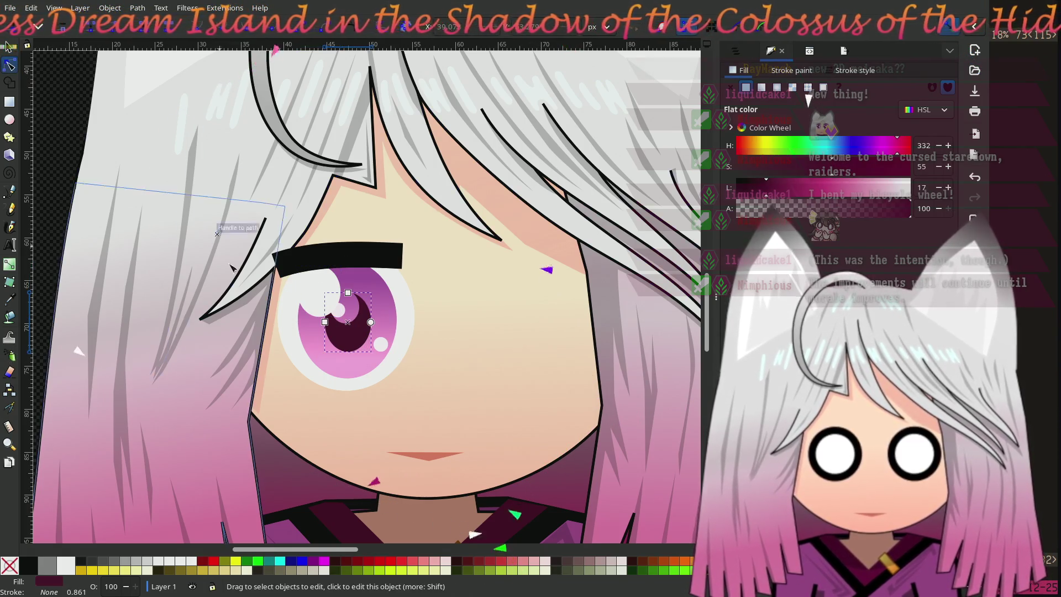
drag(325, 322, 331, 321)
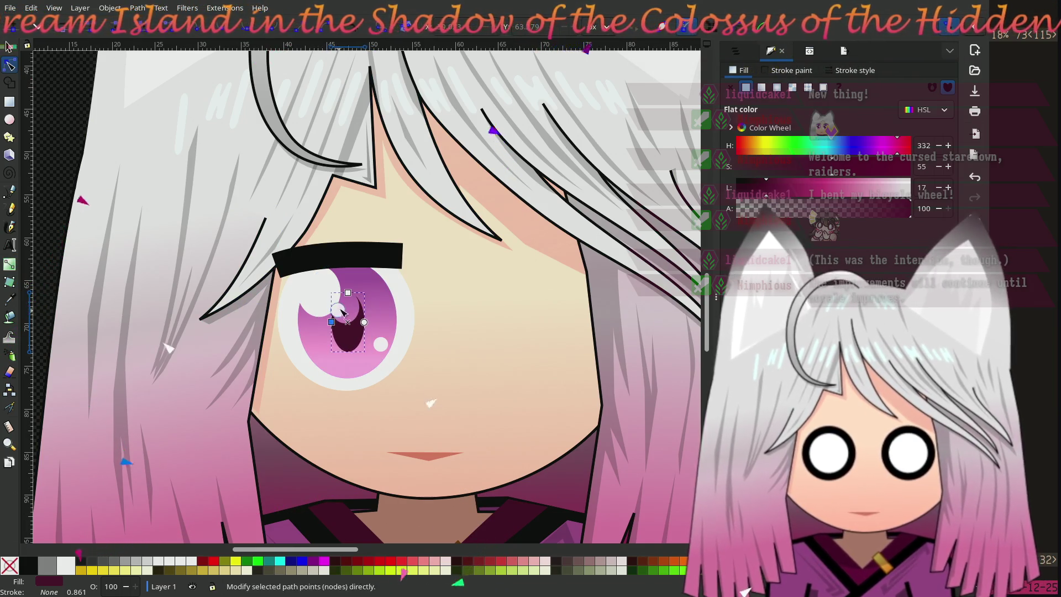
drag(347, 293, 336, 322)
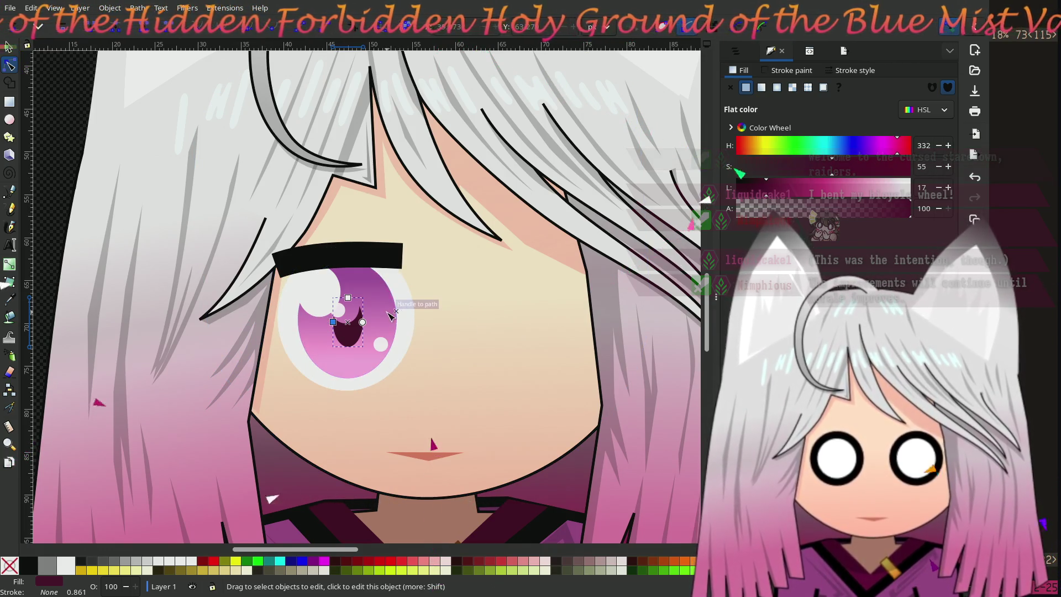
Copy the pink gradient iris ellipse on top and shrink the copy narrower and shorter
click(354, 285)
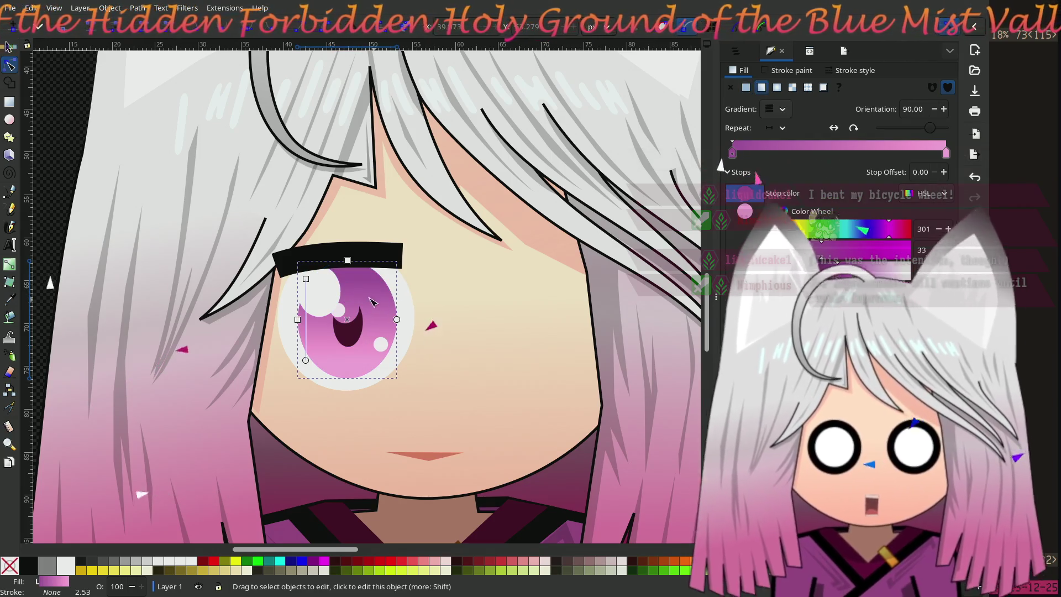
click(9, 46)
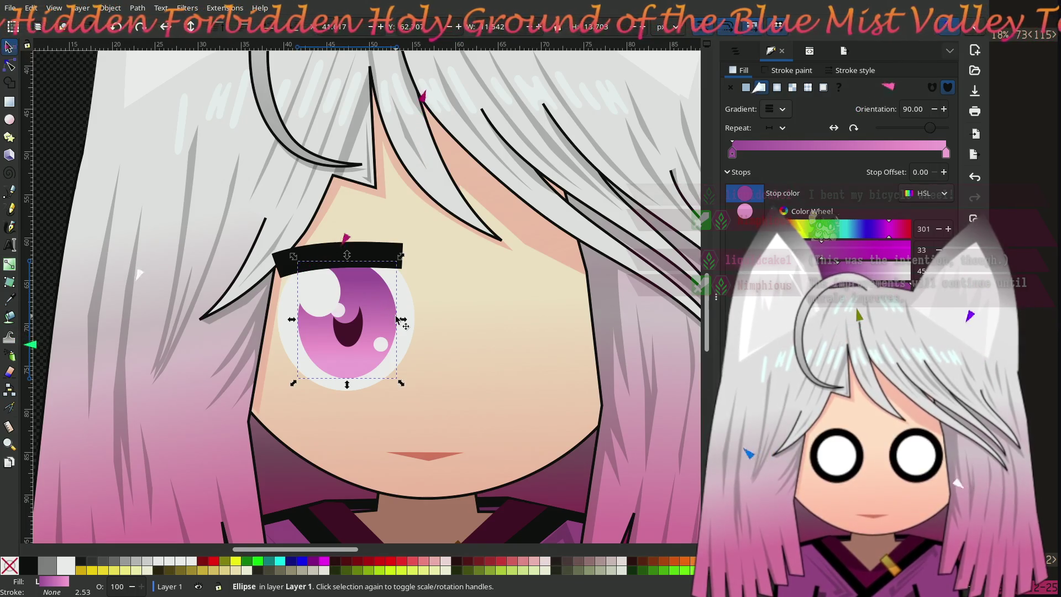
key(Home)
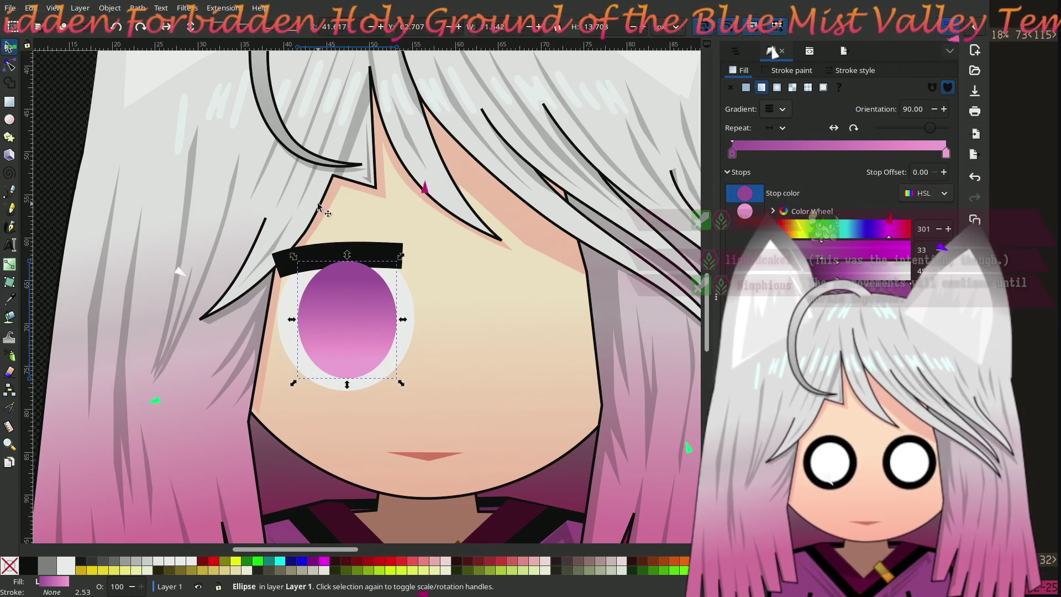
click(9, 66)
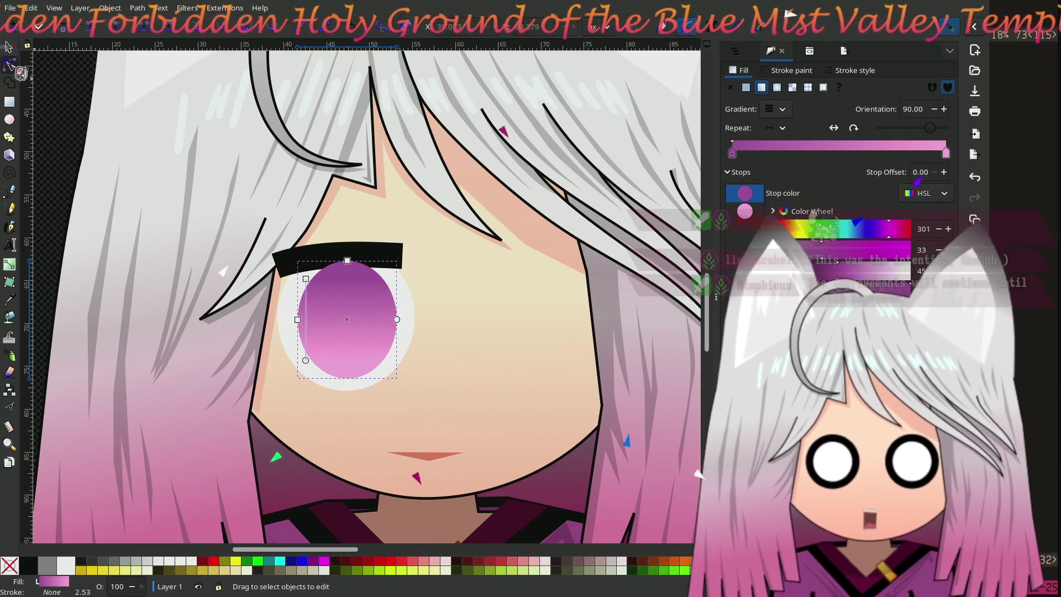
drag(298, 320, 312, 319)
mouse_move(353, 269)
mouse_down()
mouse_move(348, 309)
mouse_move(347, 284)
mouse_up()
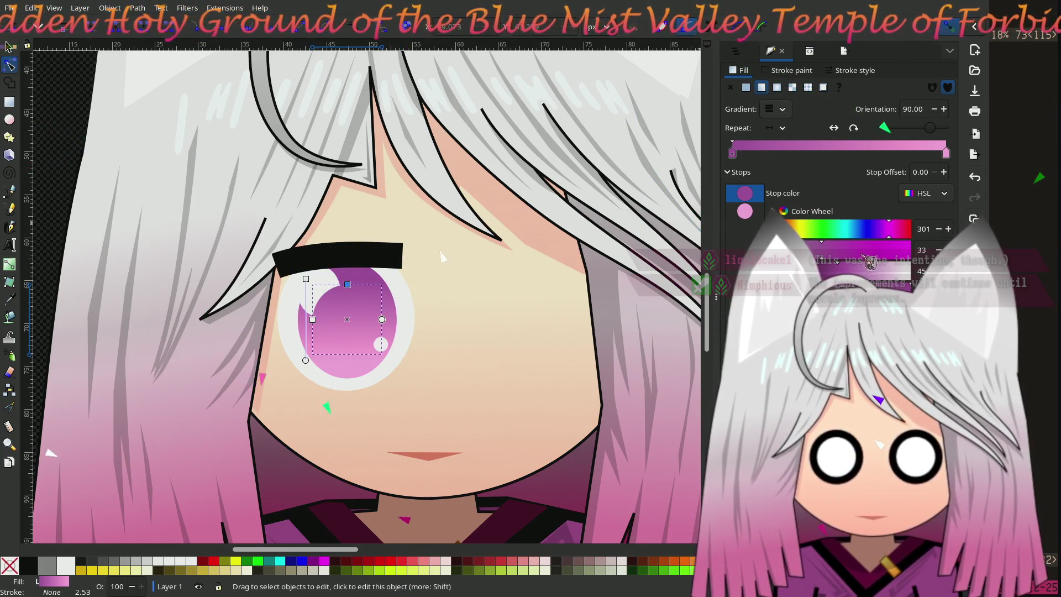
After undone gradient tweaks, give the inner iris ellipse a new dark-to-transparent gradient
drag(837, 271, 807, 270)
key(ctrl+z)
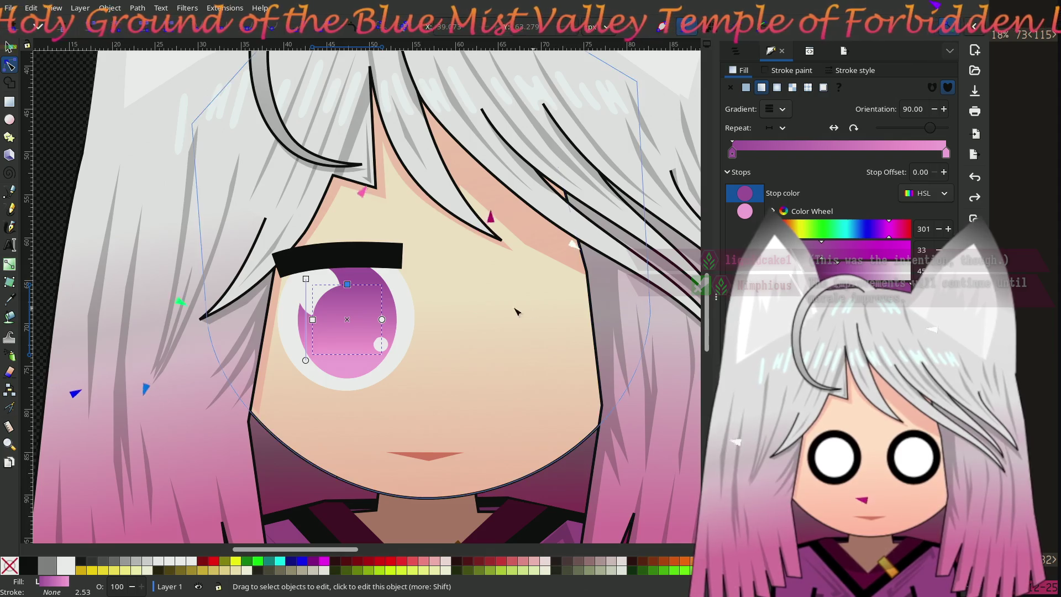
key(s)
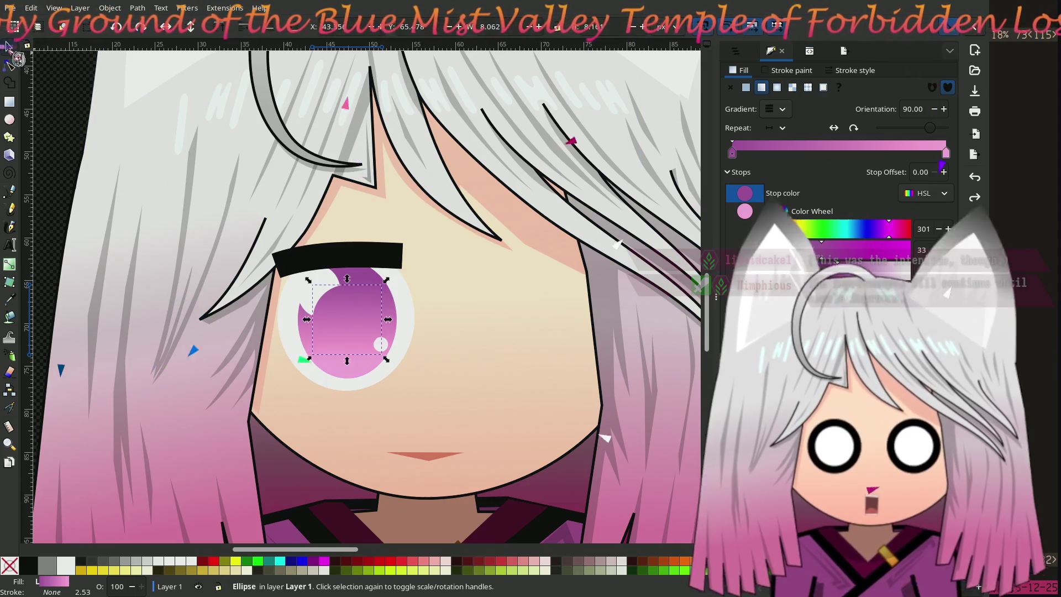
click(343, 272)
click(333, 326)
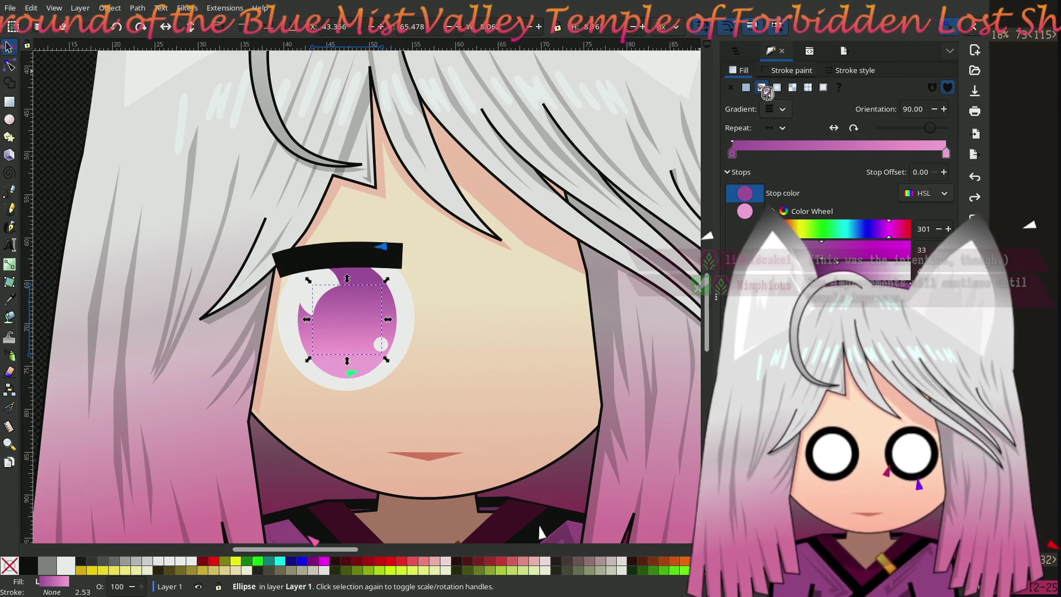
click(789, 110)
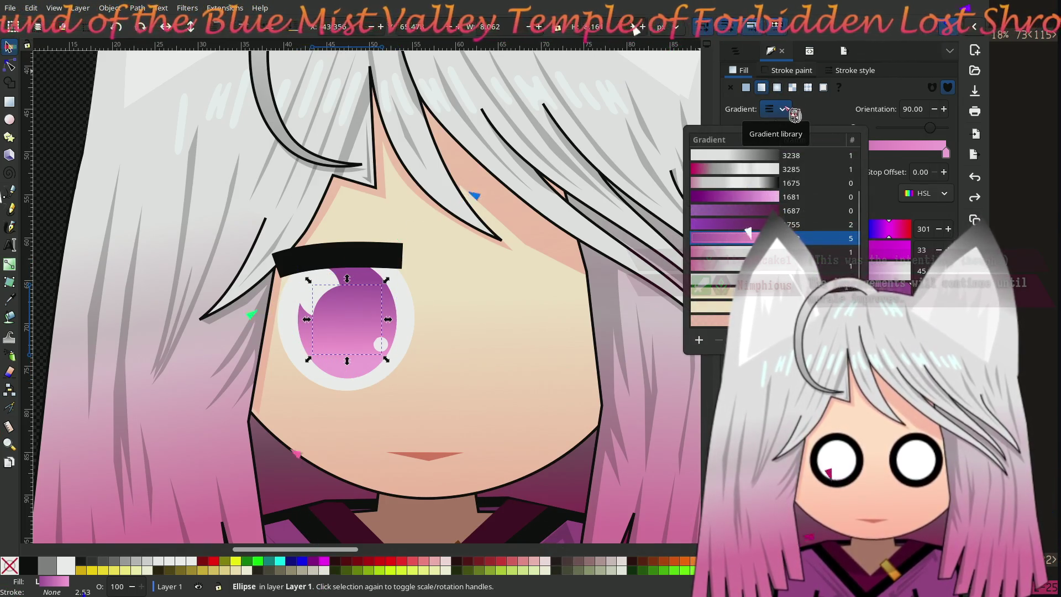
click(793, 115)
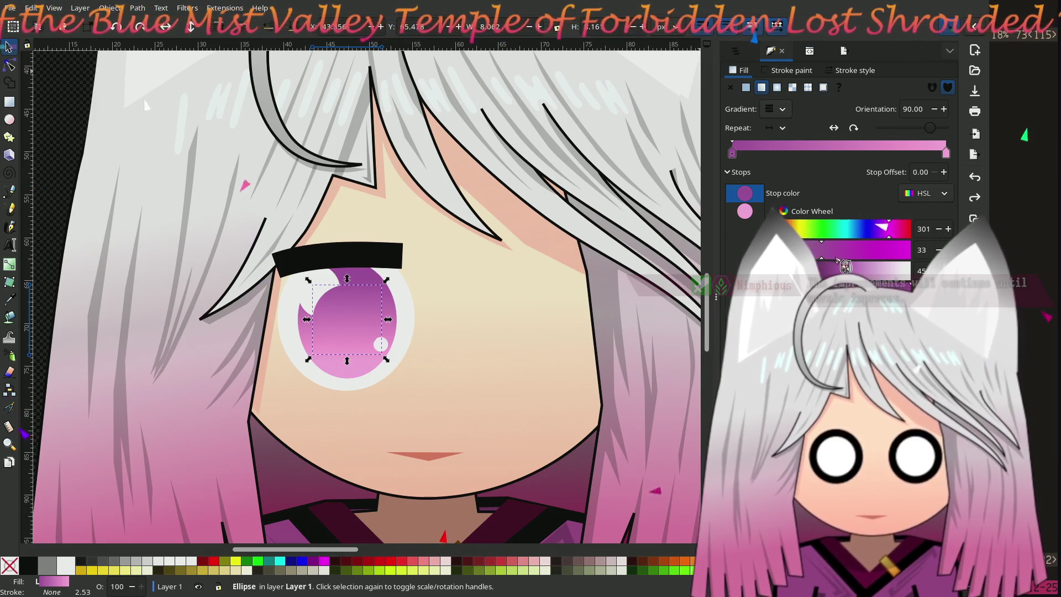
drag(822, 250, 863, 252)
key(ctrl+z)
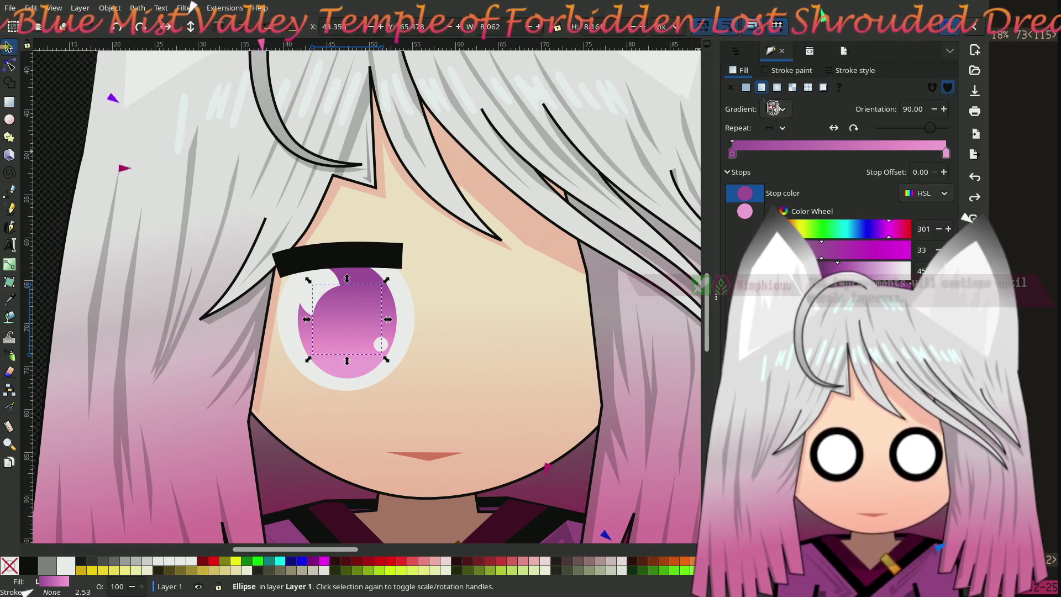
click(746, 87)
click(762, 88)
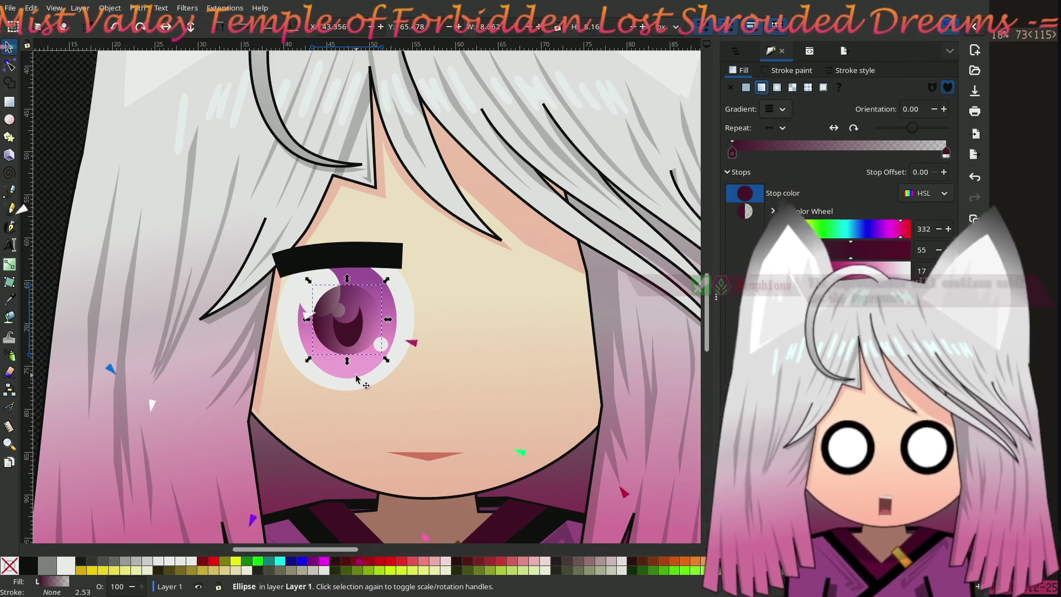
Paste the pink iris gradient onto the inner ellipse, lower it below the pupil, and enlarge it
click(366, 280)
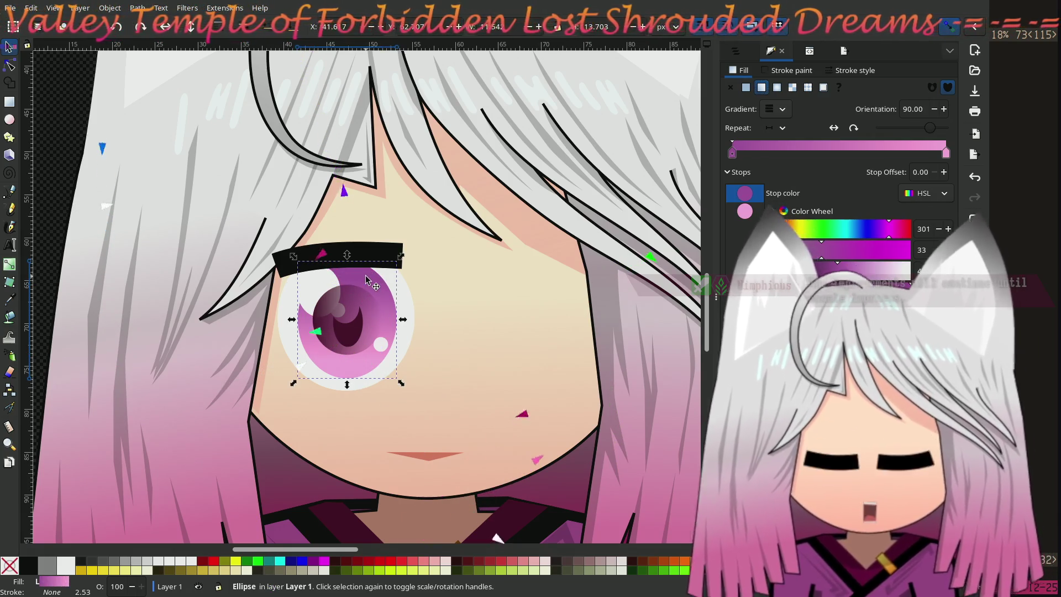
click(356, 304)
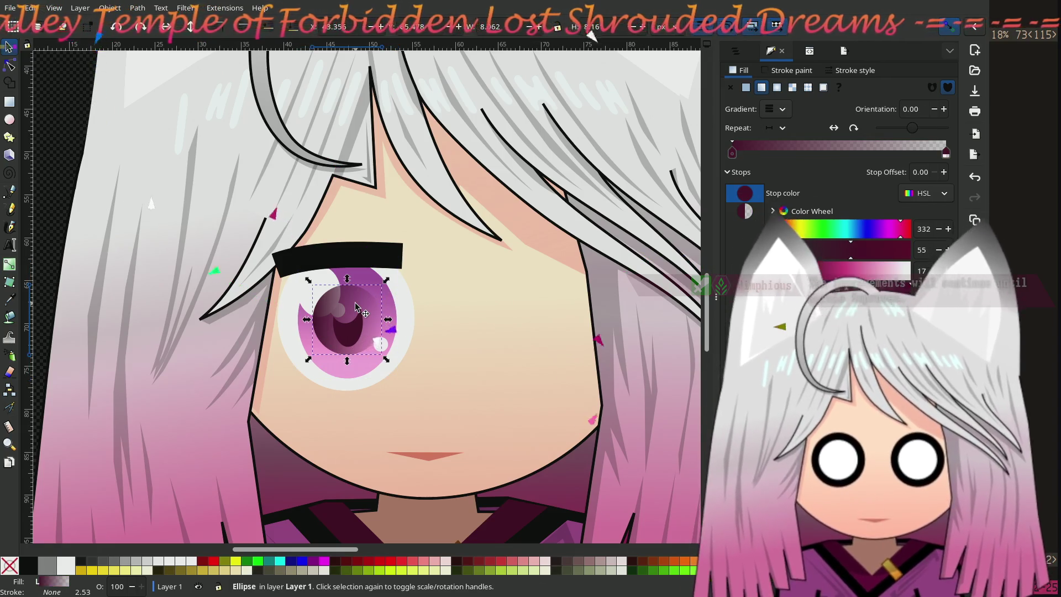
click(355, 372)
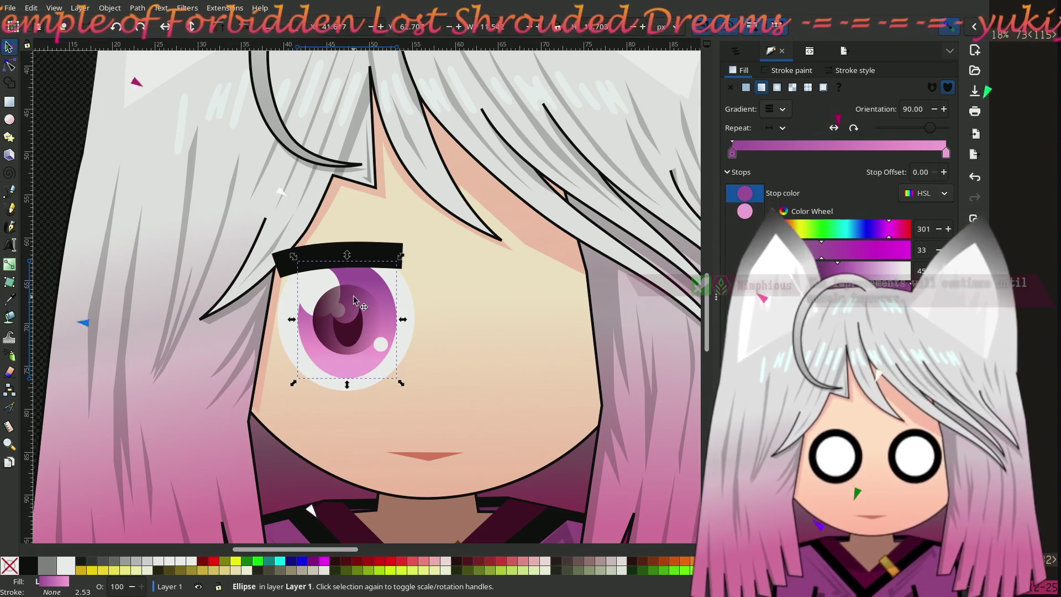
click(353, 296)
key(ctrl+shift+v)
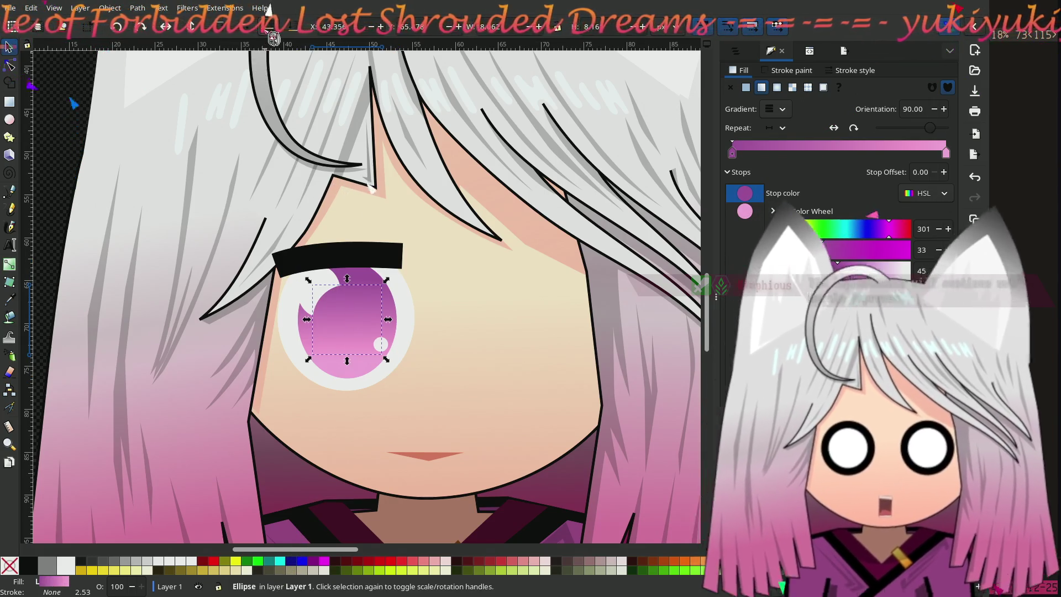
key(Page_Down)
key(Page_Down)
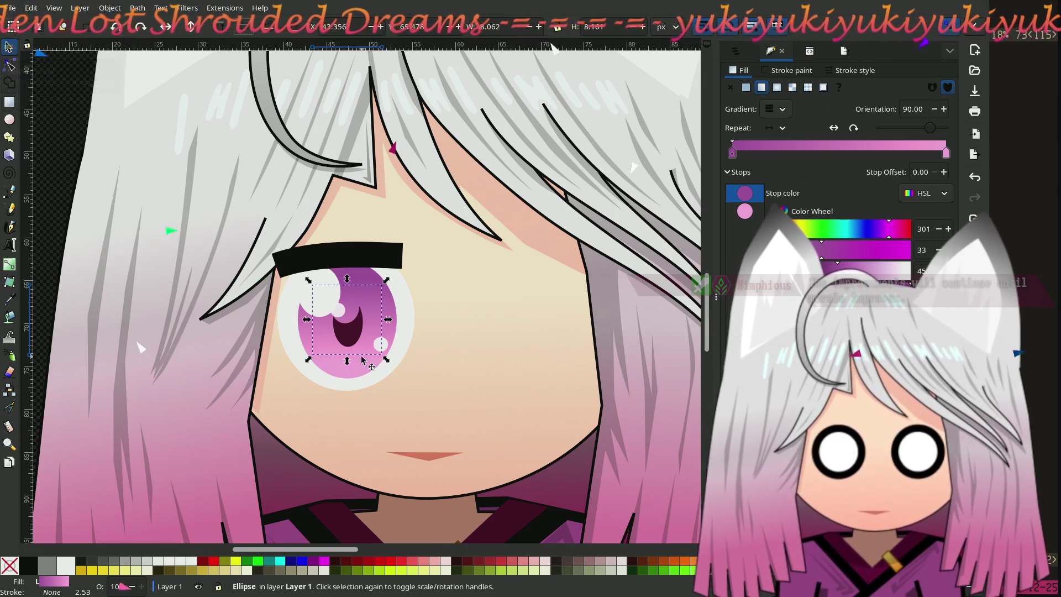
drag(386, 360, 402, 383)
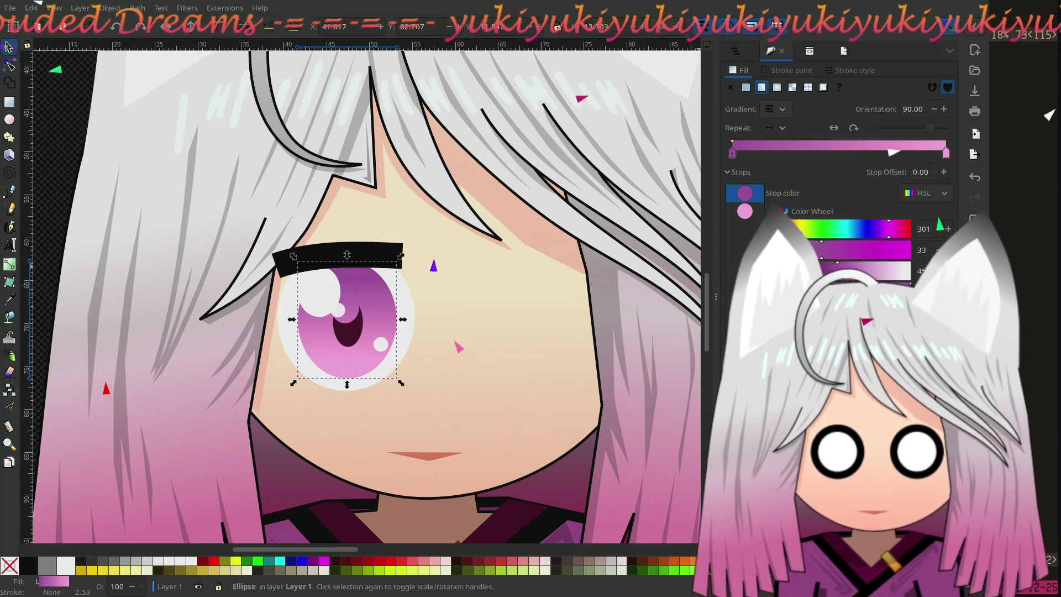
Darken both of the rim ellipse's gradient stops and raise their saturation with the HSL sliders
click(784, 116)
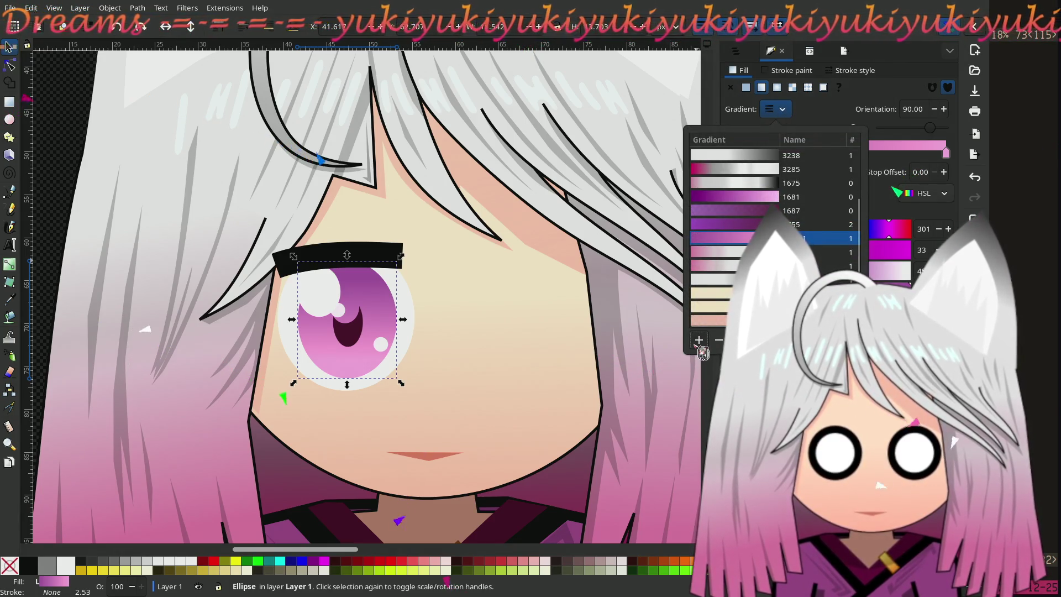
click(639, 350)
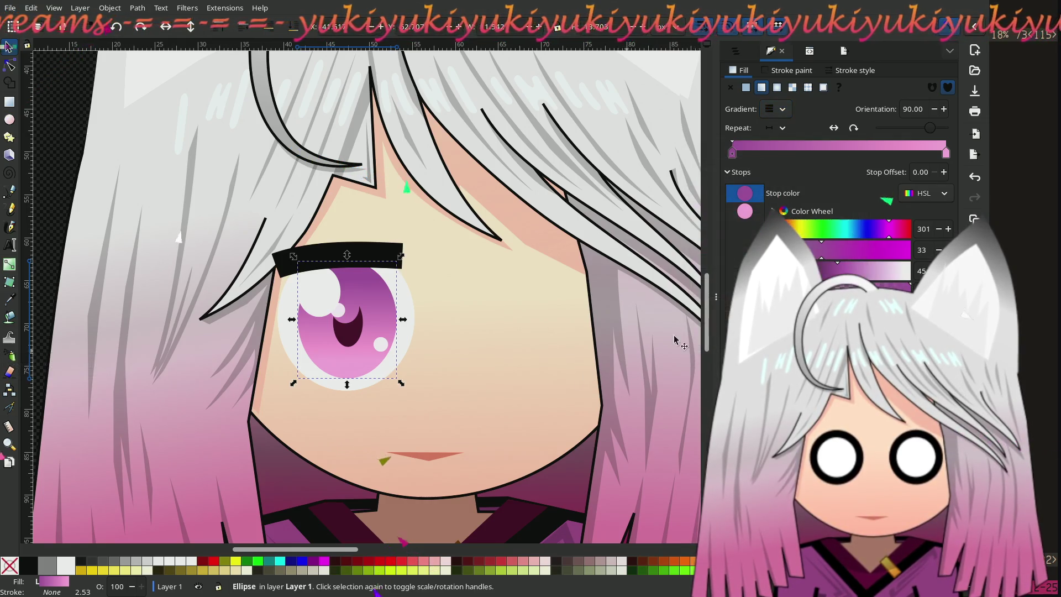
drag(838, 271, 819, 271)
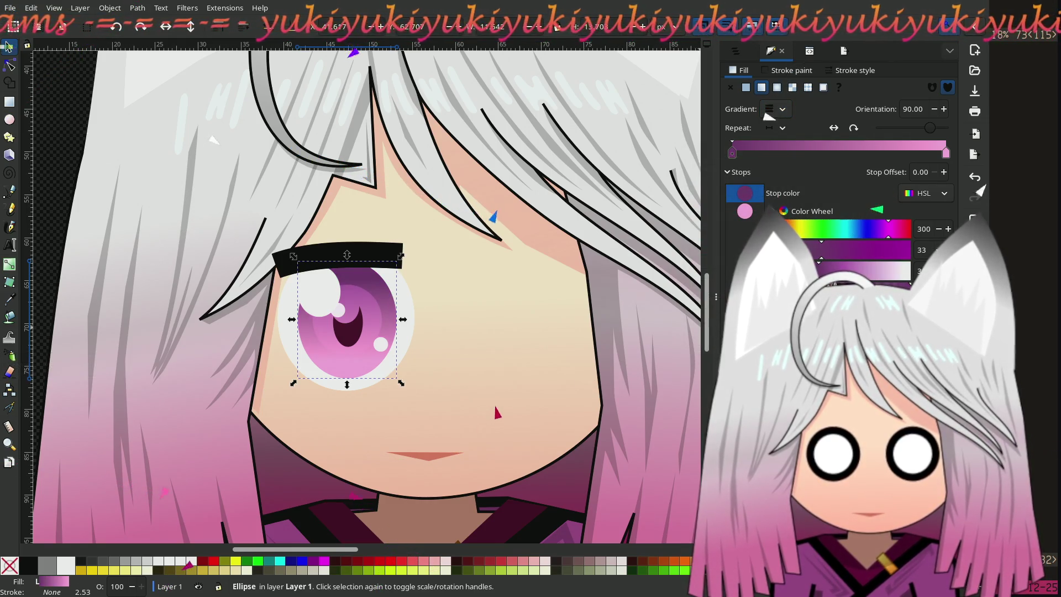
click(850, 249)
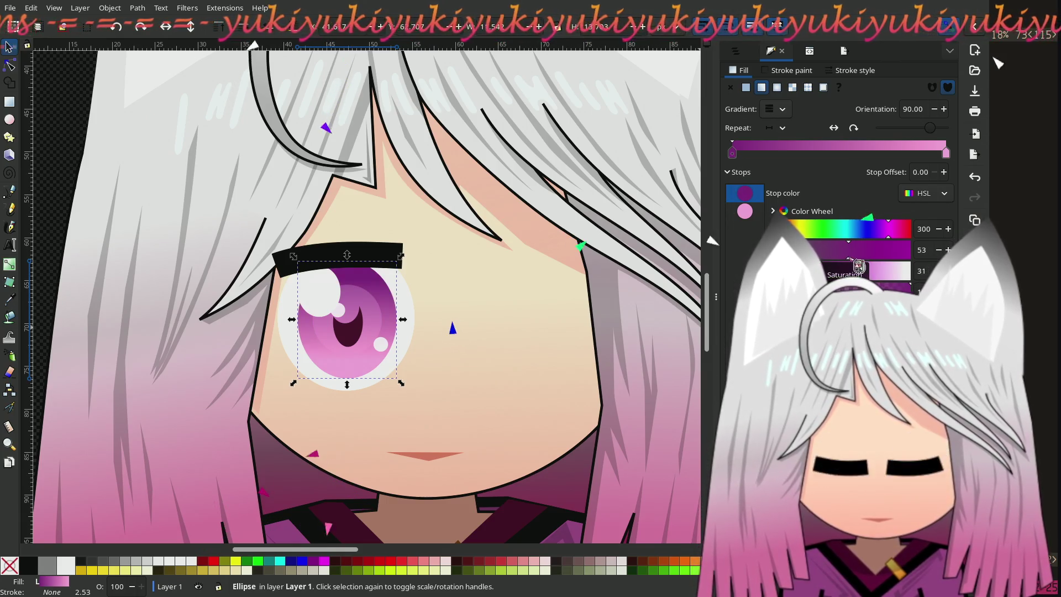
mouse_move(885, 270)
mouse_down()
mouse_move(867, 271)
mouse_move(895, 283)
mouse_move(865, 285)
mouse_move(862, 258)
mouse_move(837, 260)
mouse_move(893, 274)
mouse_move(871, 281)
mouse_up()
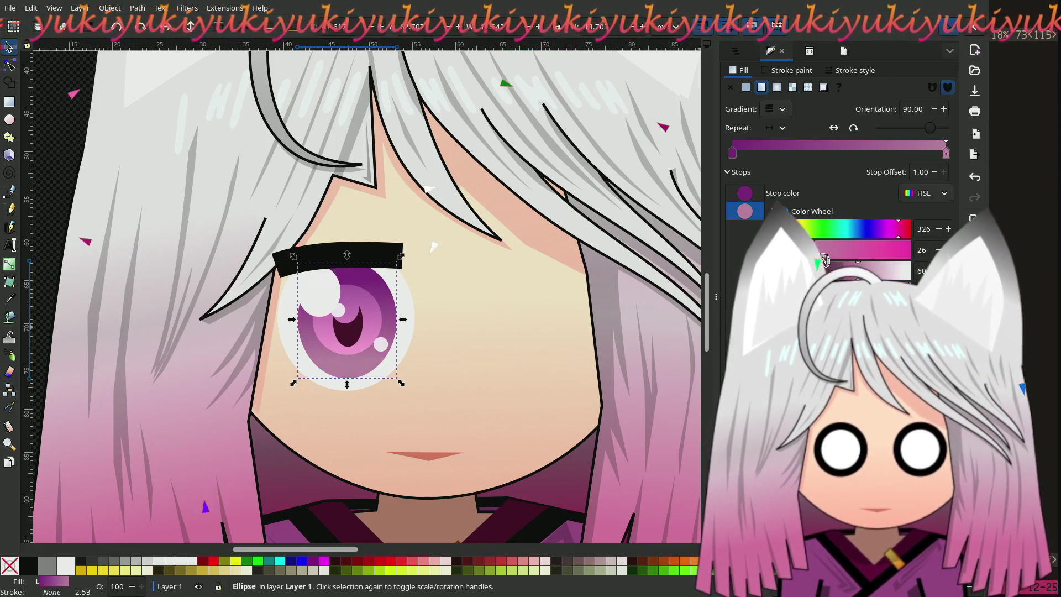
drag(882, 282, 867, 282)
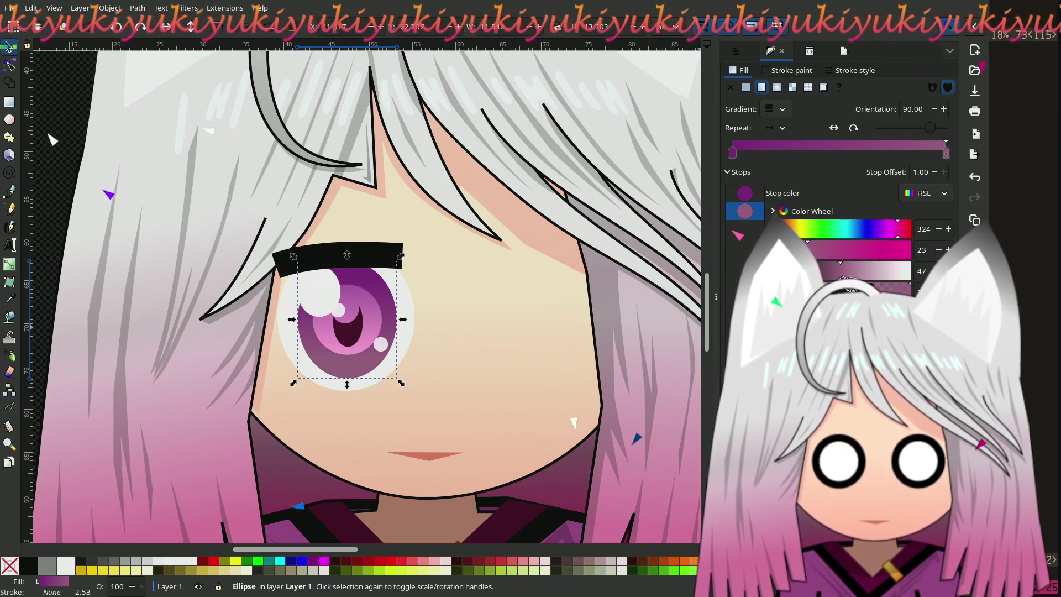
mouse_move(810, 250)
mouse_down()
mouse_move(862, 270)
mouse_move(849, 271)
mouse_up()
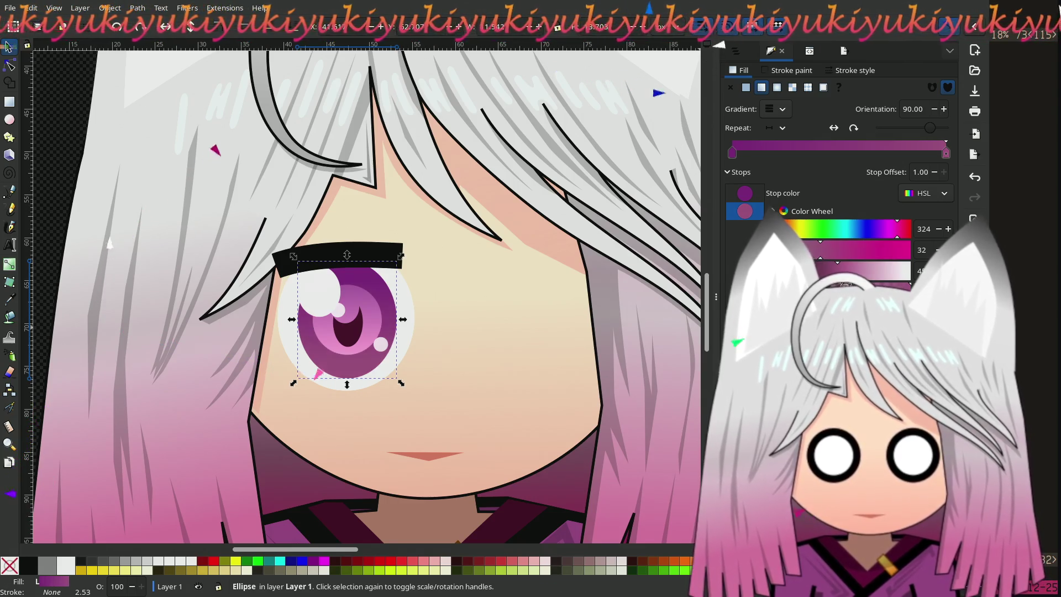
click(9, 66)
click(382, 320)
Narrow the inner iris and the outer rim ellipse, keeping the rim's original height
drag(312, 319, 320, 321)
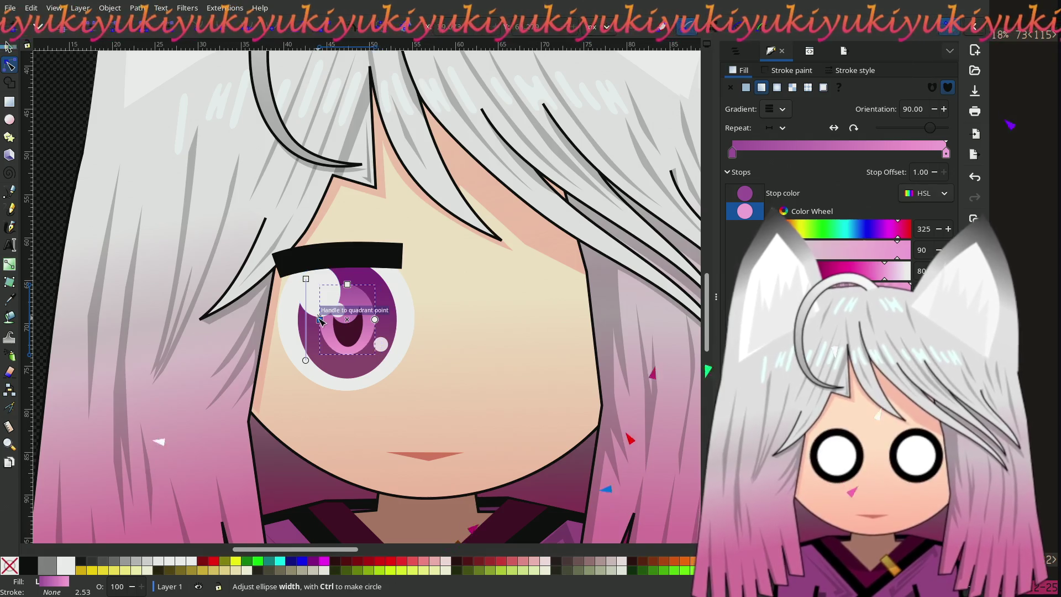
click(353, 369)
drag(299, 321, 314, 322)
drag(347, 261, 347, 275)
key(ctrl+z)
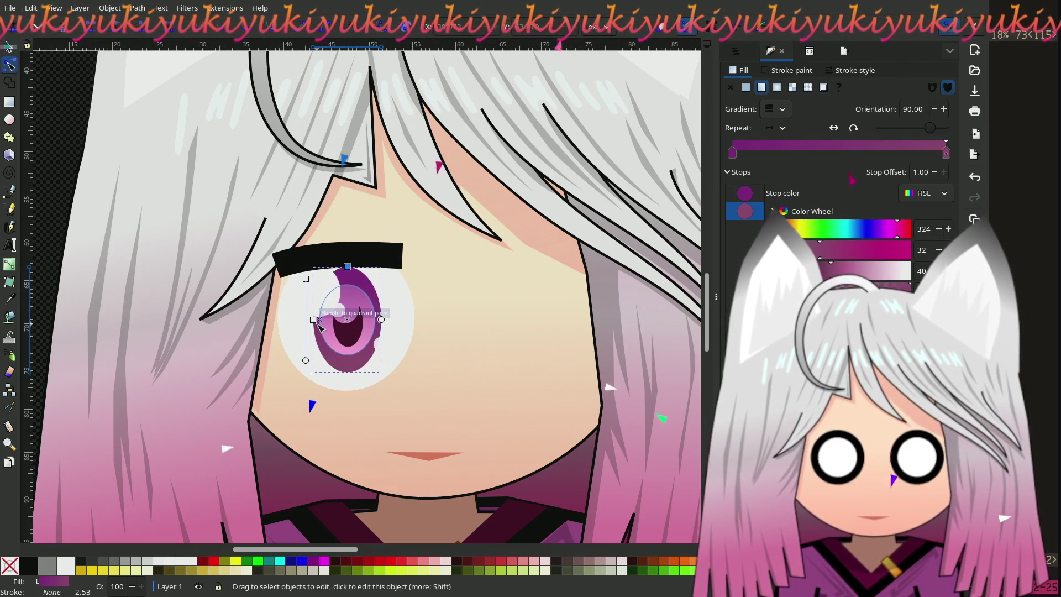
drag(313, 320, 313, 321)
Raise the inner iris's top edge to make it taller, then deselect everything
click(326, 323)
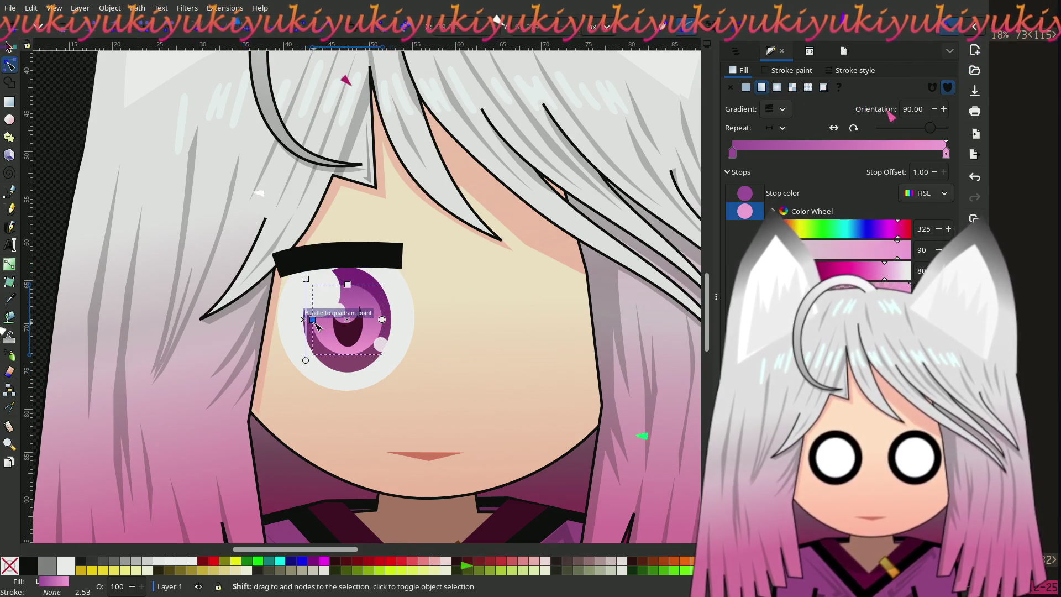
drag(347, 284, 347, 281)
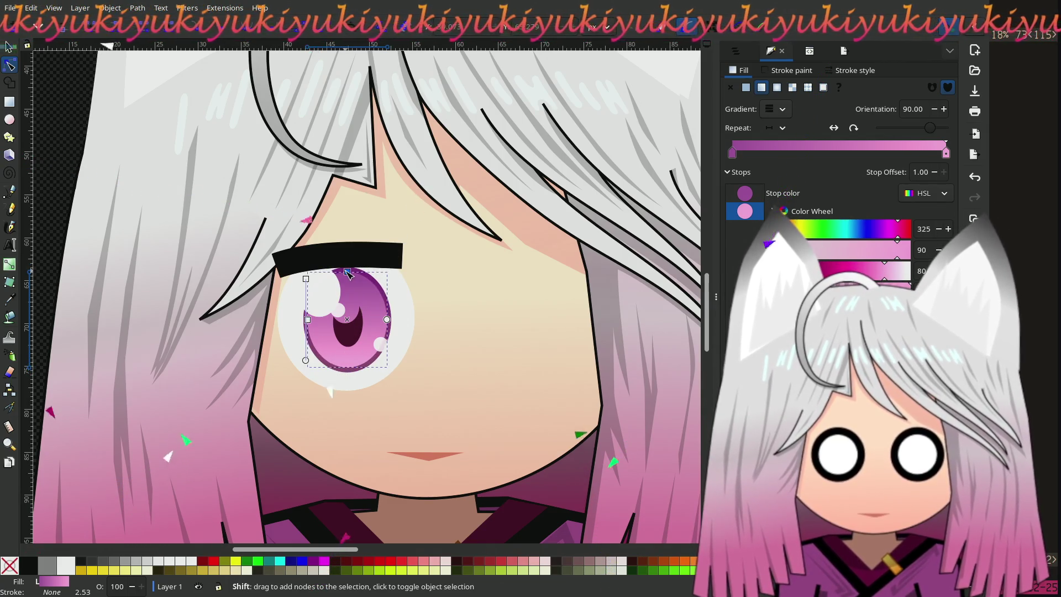
drag(348, 271, 348, 271)
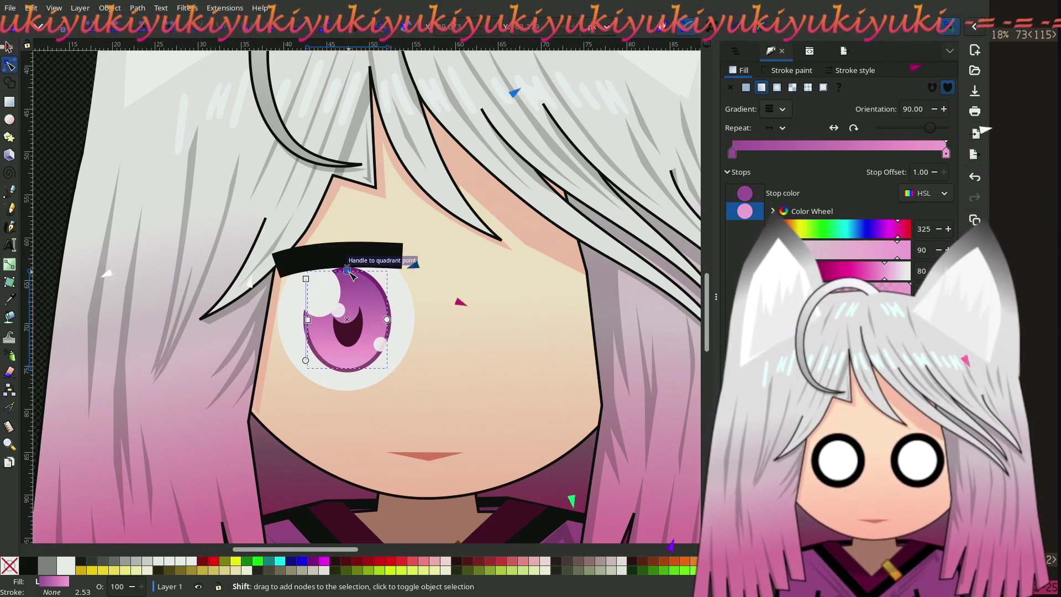
click(64, 135)
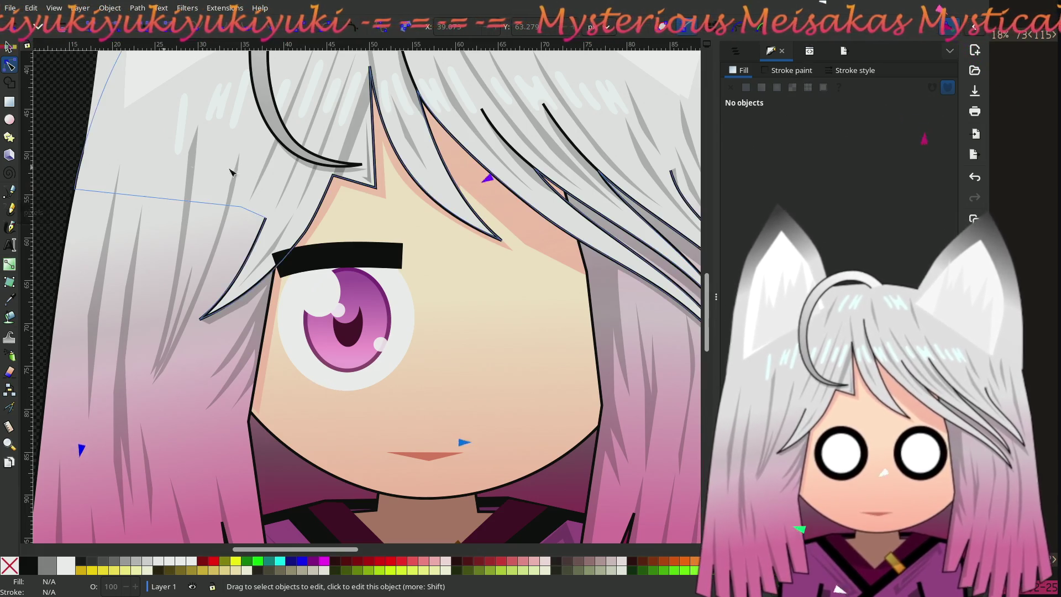
scroll(376, 309, down, 1)
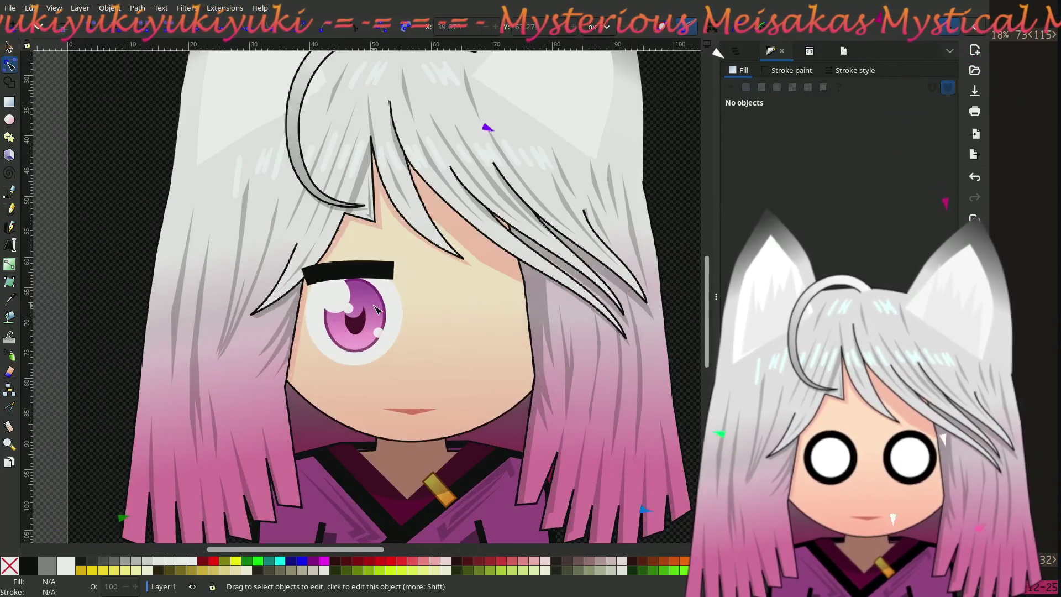
mouse_move(429, 281)
mouse_down()
mouse_move(504, 286)
mouse_move(449, 303)
mouse_move(559, 214)
mouse_up()
scroll(504, 286, down, 1)
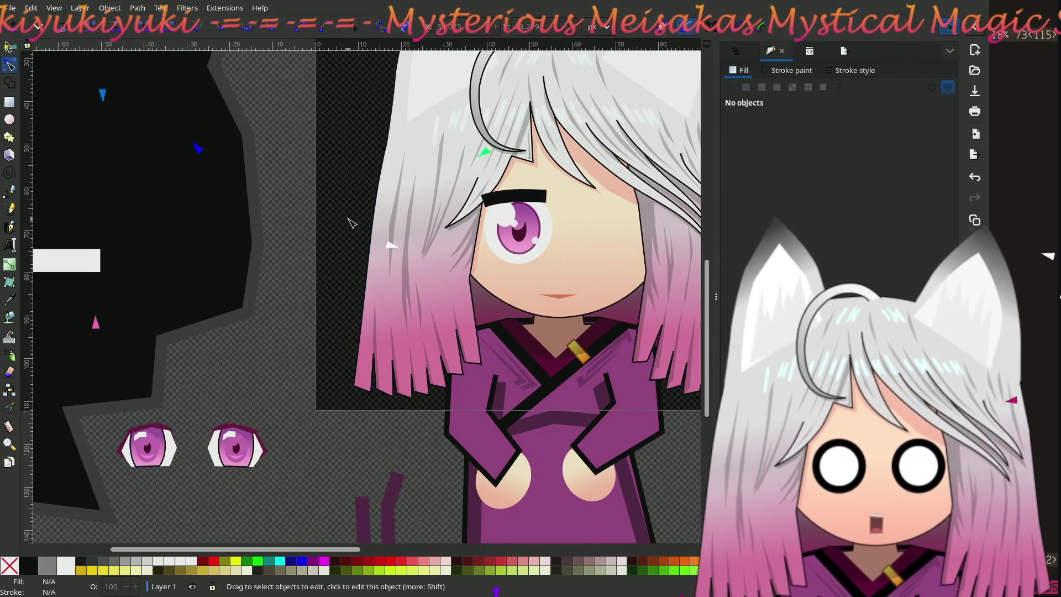
mouse_move(349, 238)
mouse_down()
mouse_move(217, 331)
mouse_move(130, 266)
mouse_move(111, 284)
mouse_up()
scroll(205, 330, up, 1)
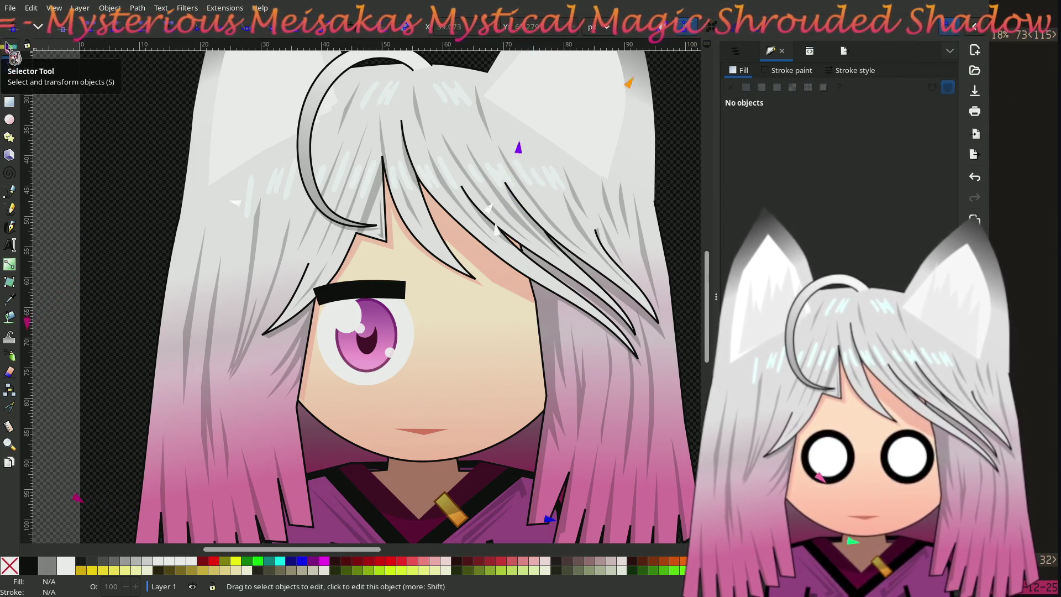
click(8, 46)
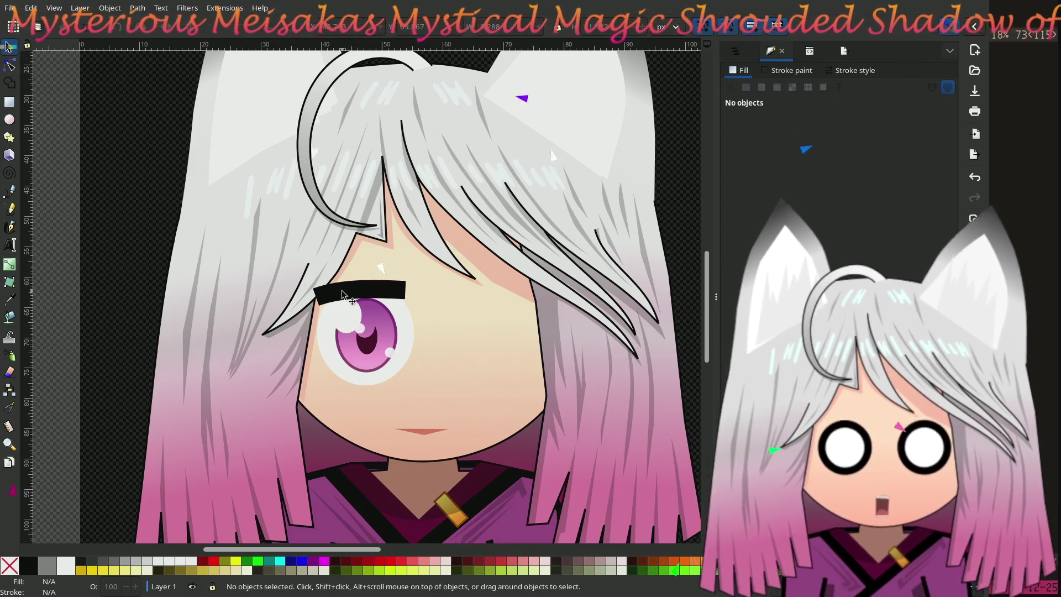
Select the eyebrow, then the large white eye highlight, and zoom in on the eye
click(341, 297)
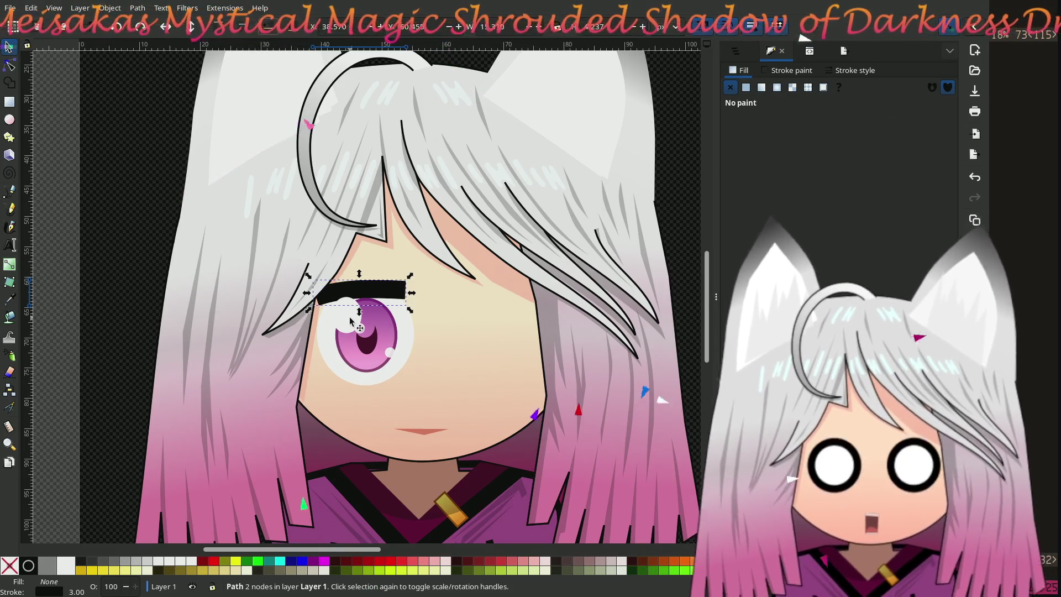
click(350, 321)
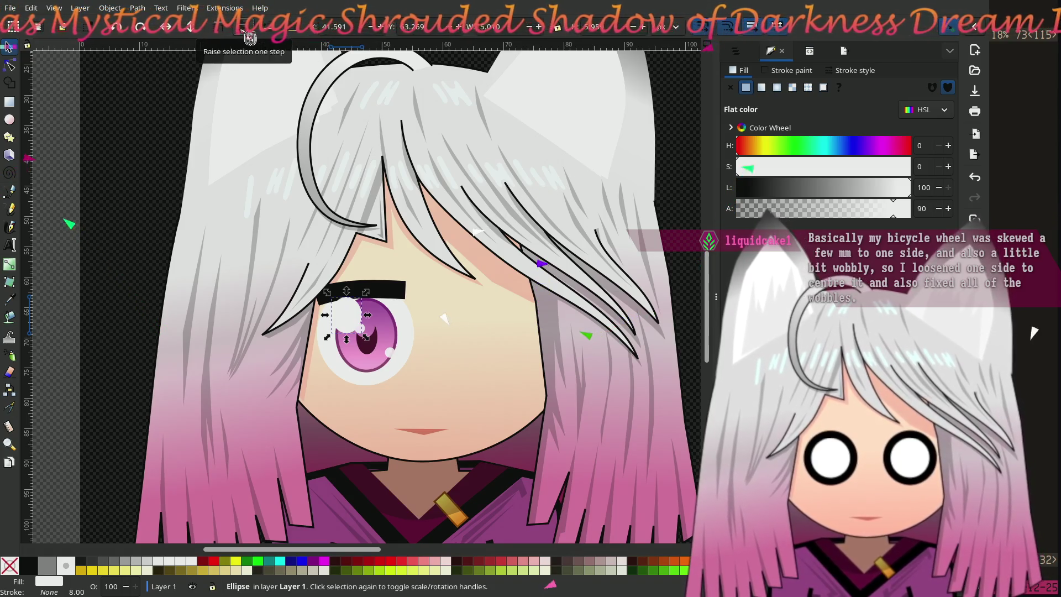
scroll(376, 345, up, 2)
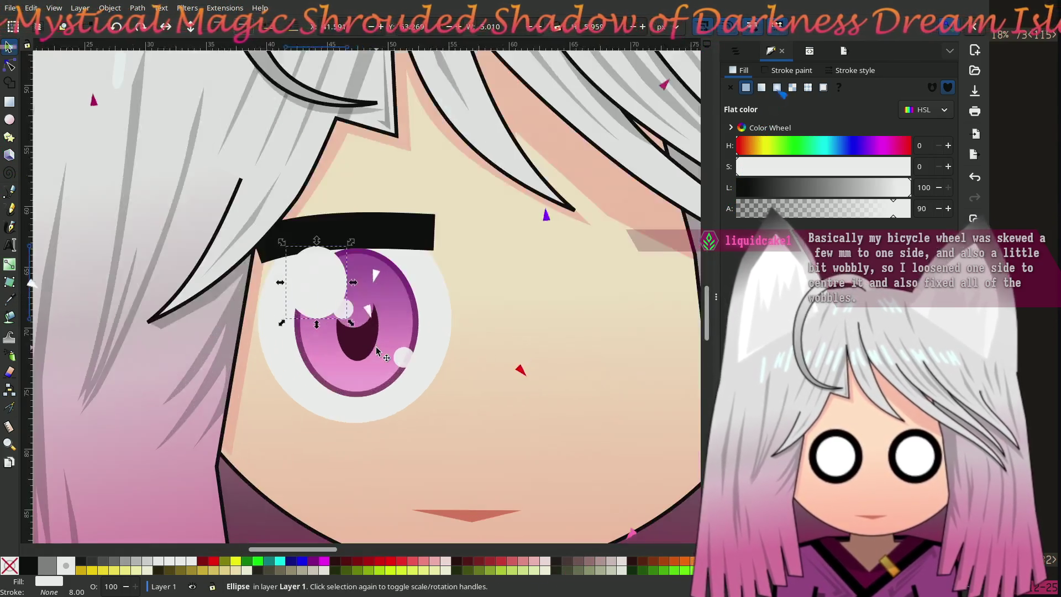
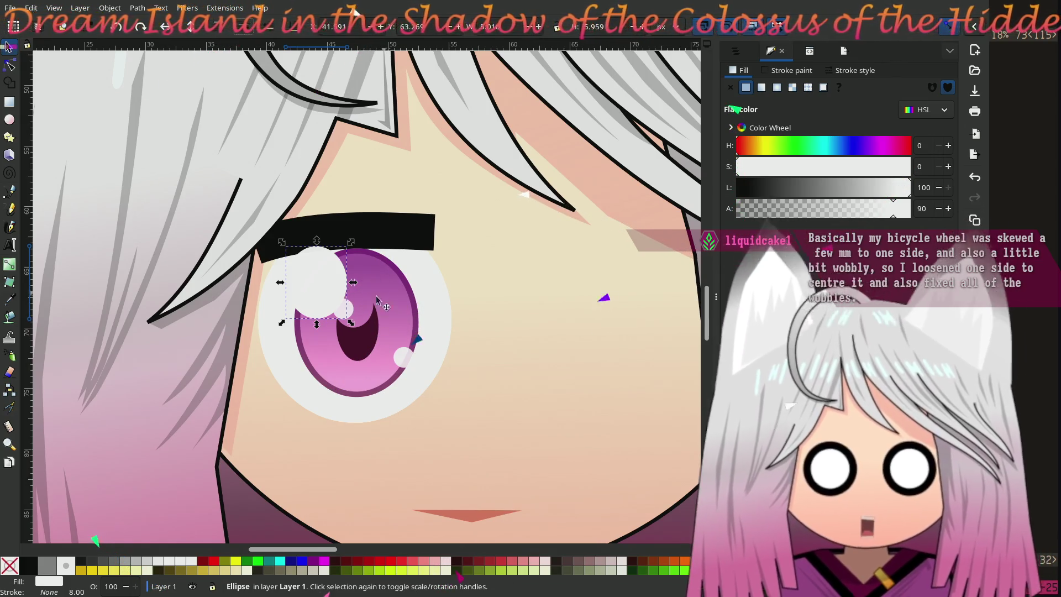
Widen the dark crescent pupil and make the magenta gradient iris wider and rounder with the Node tool
click(356, 357)
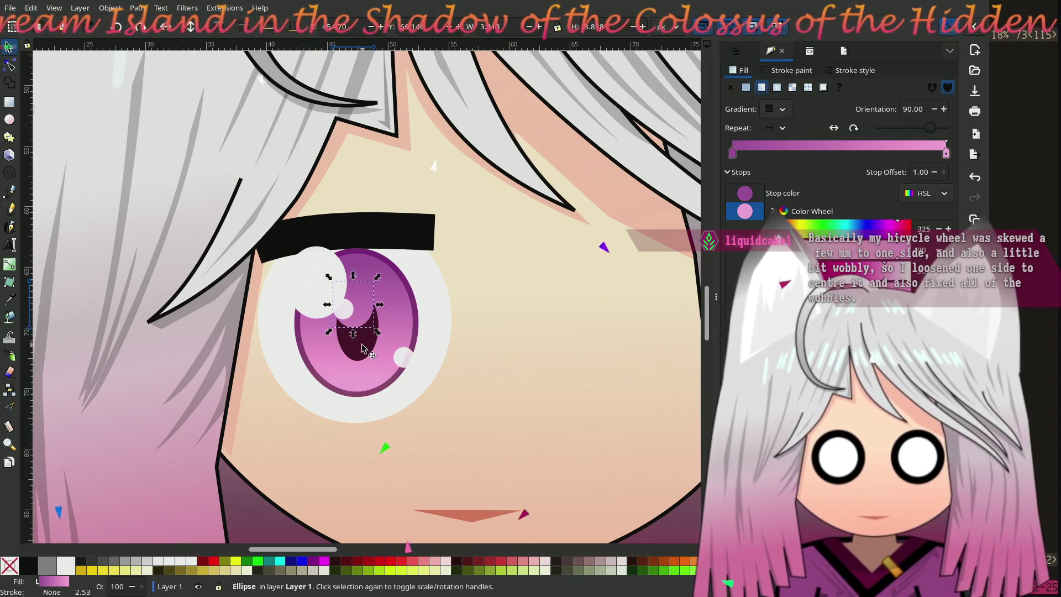
click(357, 348)
key(n)
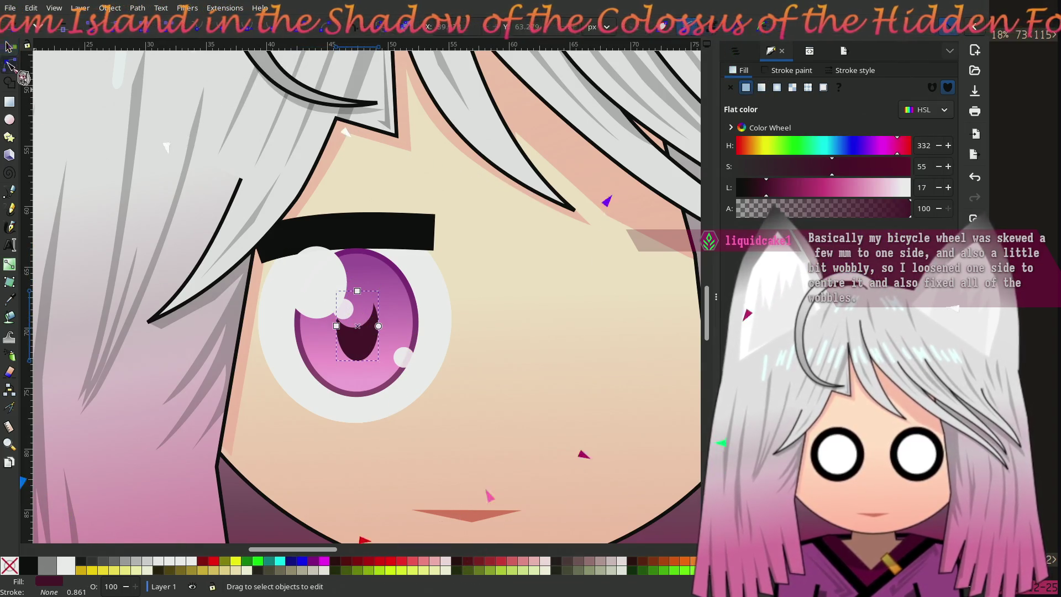
drag(339, 329, 330, 330)
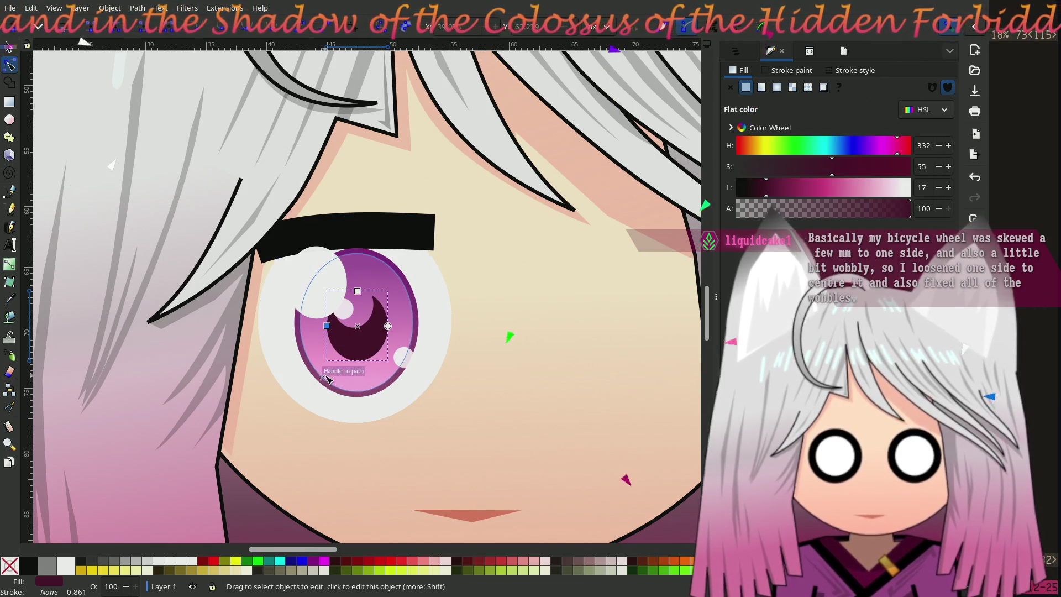
click(301, 351)
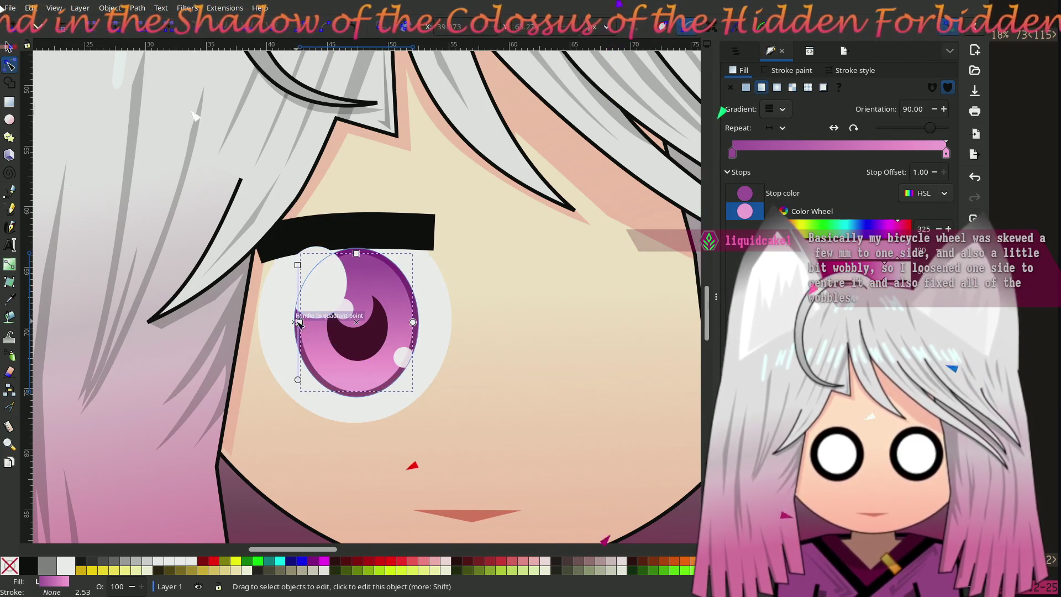
drag(299, 325, 299, 329)
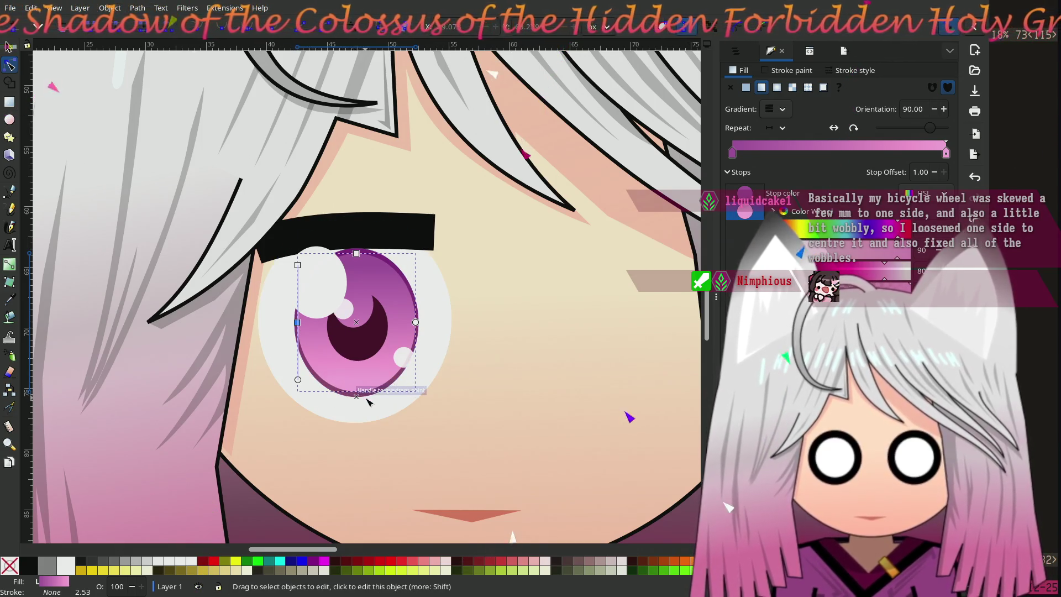
click(299, 327)
drag(299, 327, 289, 335)
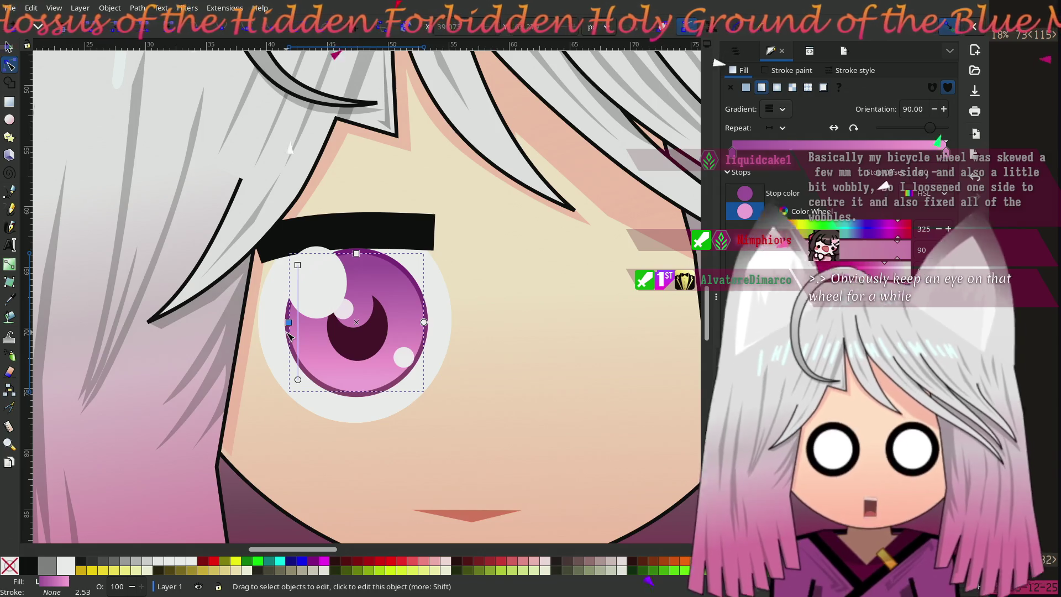
Raise the pupil slightly, then shift its white highlight left and stretch it taller
click(372, 350)
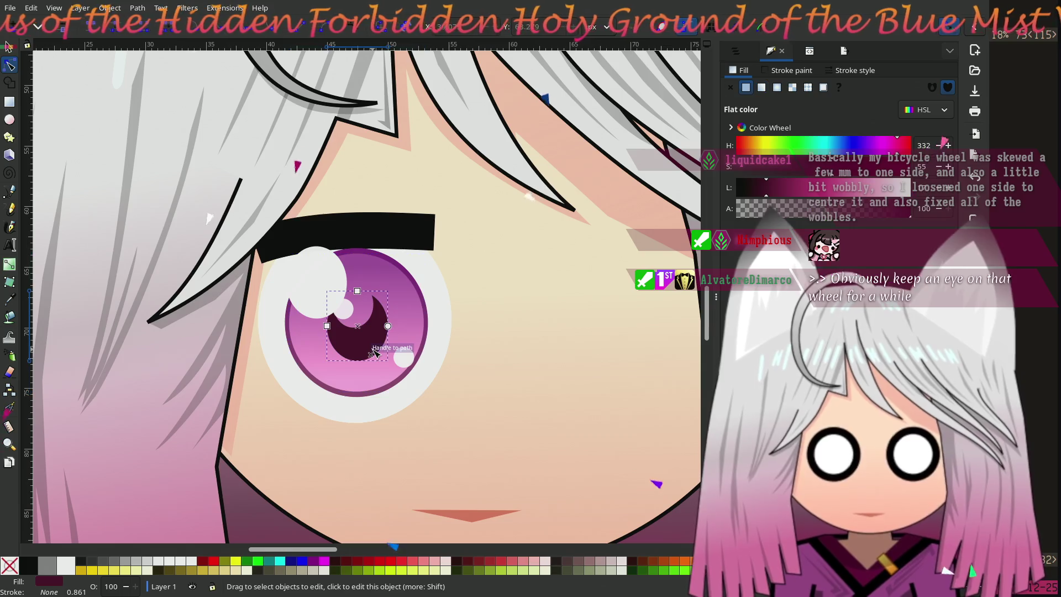
drag(327, 326, 329, 327)
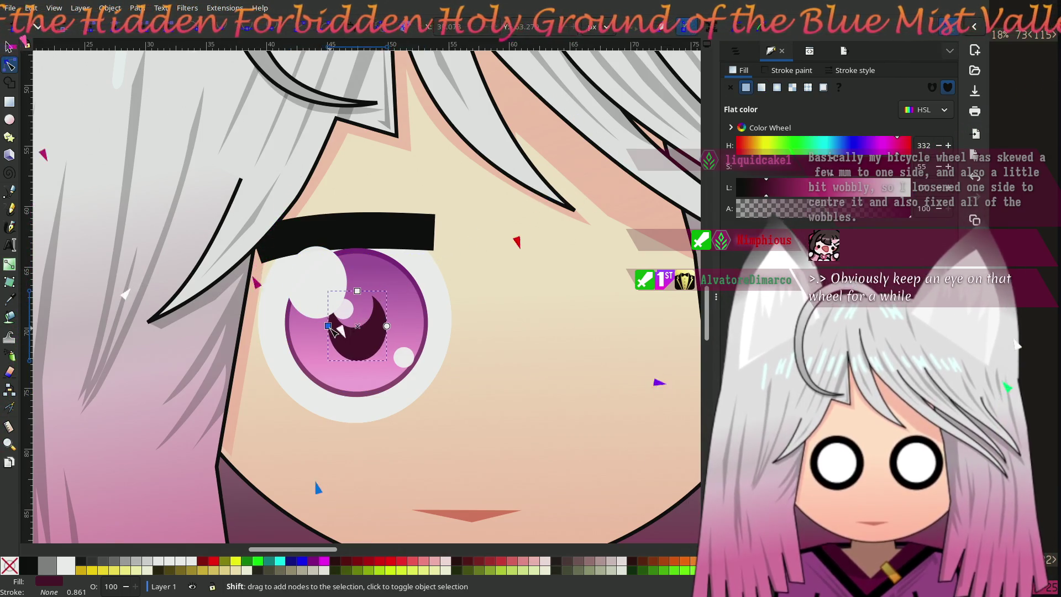
key(ctrl+z)
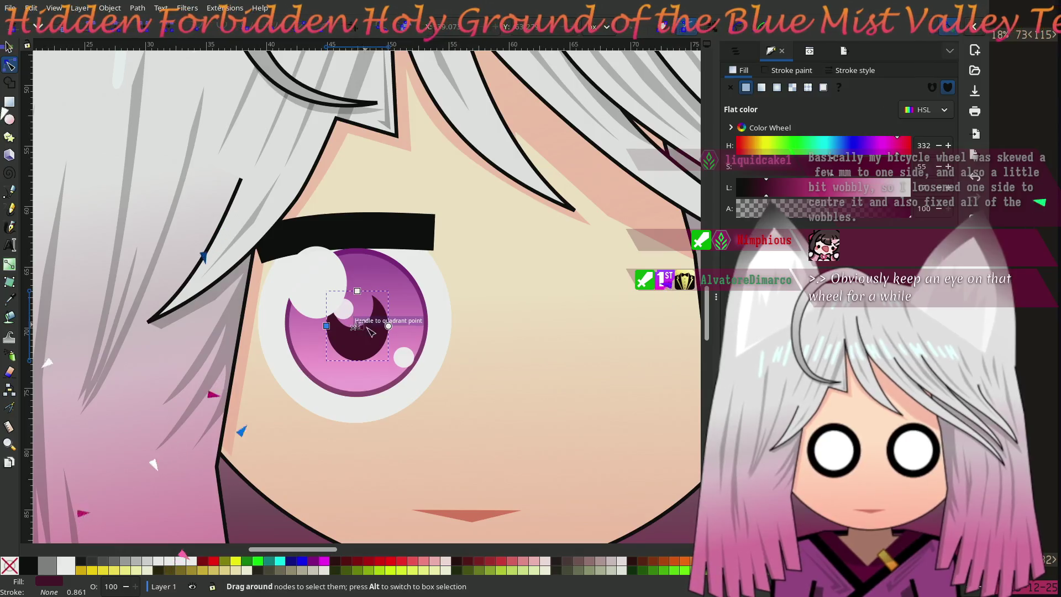
drag(362, 331, 362, 328)
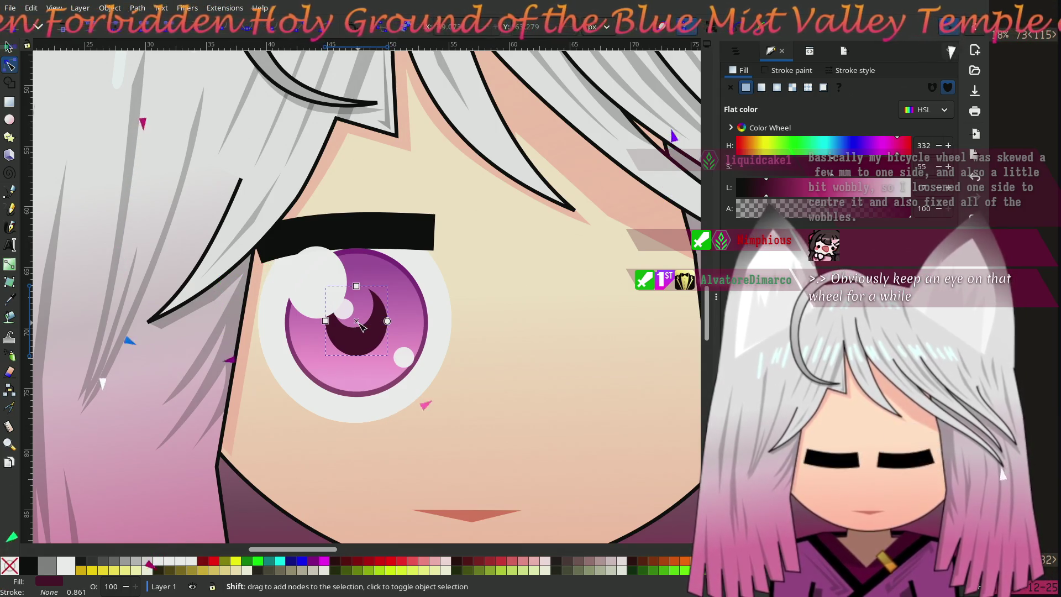
click(354, 308)
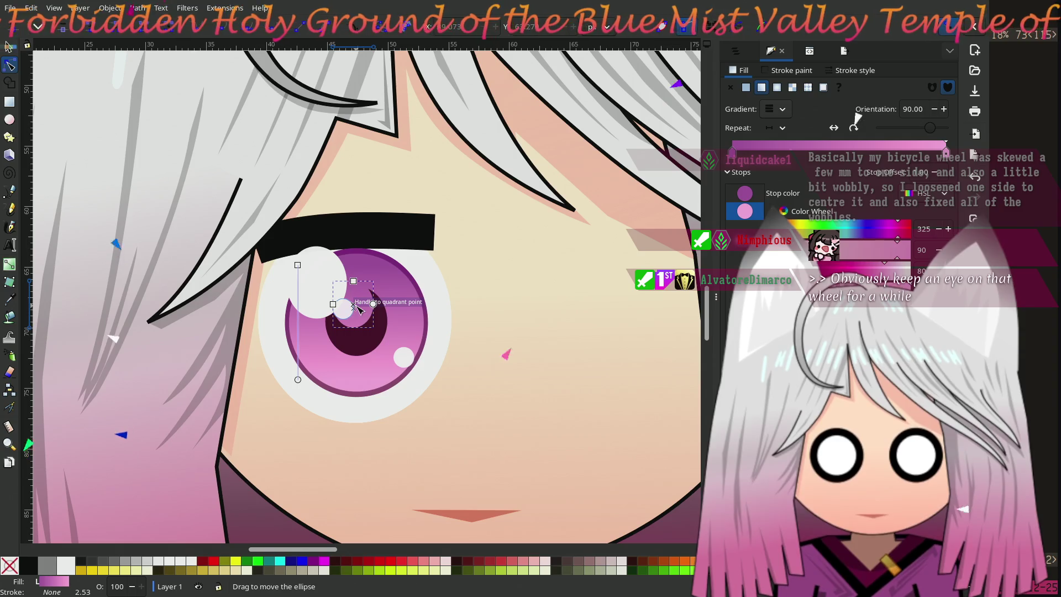
drag(357, 310, 349, 311)
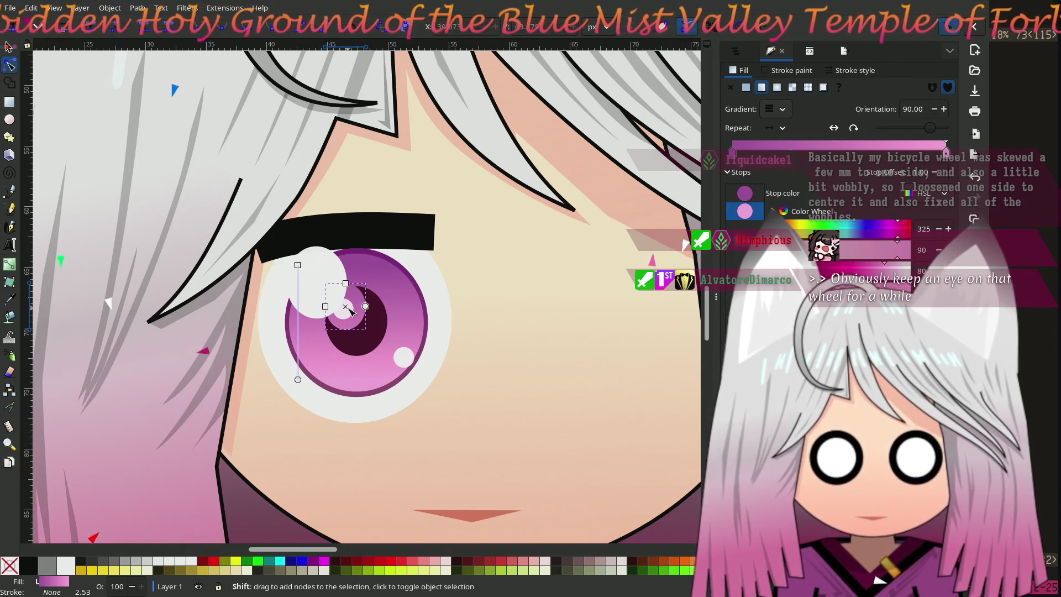
mouse_move(346, 285)
mouse_down()
mouse_move(346, 275)
mouse_move(317, 307)
mouse_up()
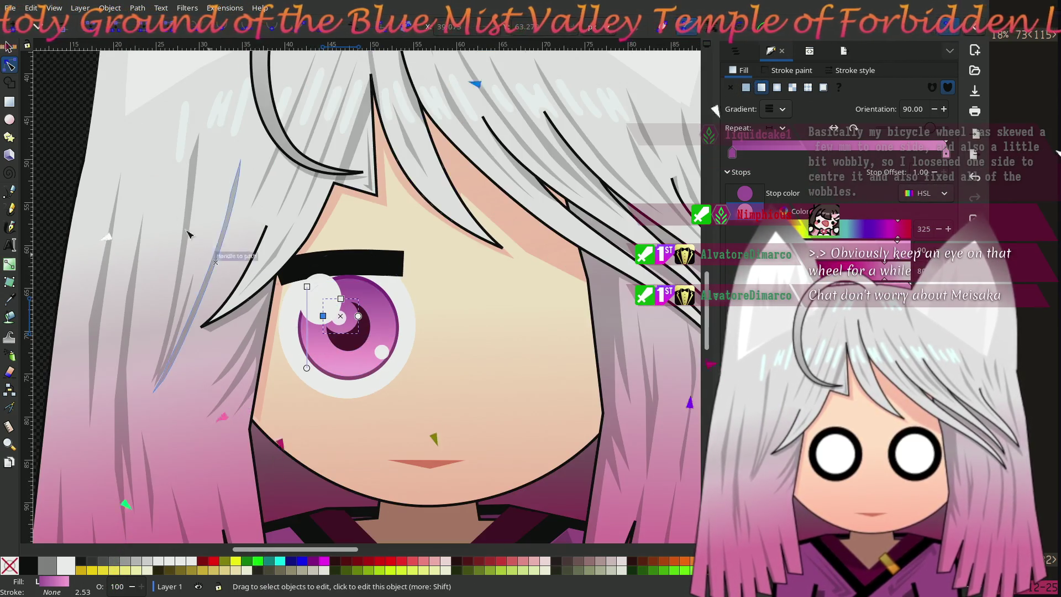
Zoom into the eye, widen the dark pupil crescent slightly and shift it a little left
click(72, 104)
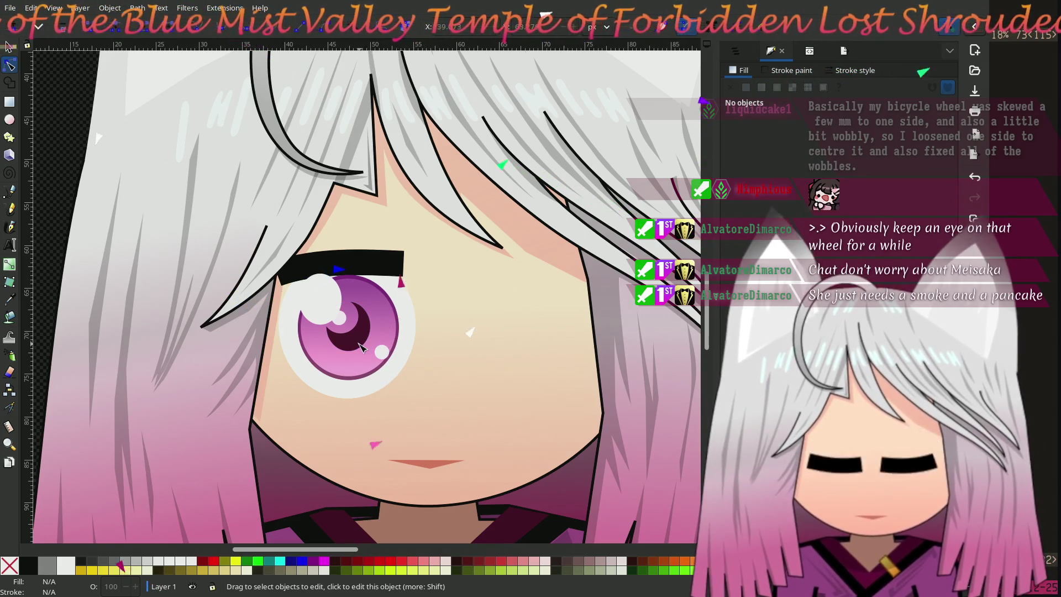
scroll(358, 347, up, 2)
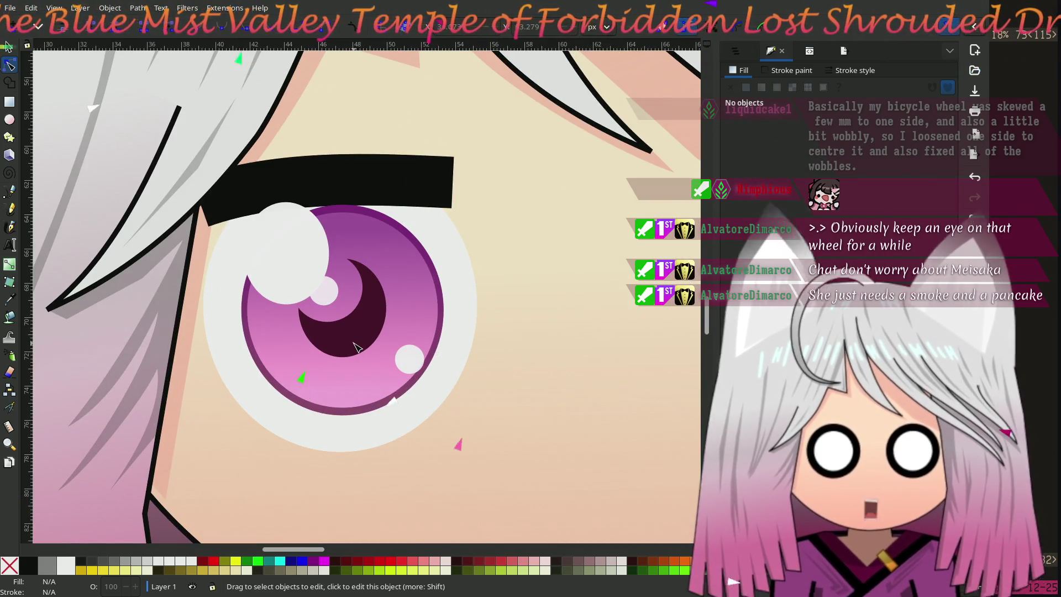
click(367, 334)
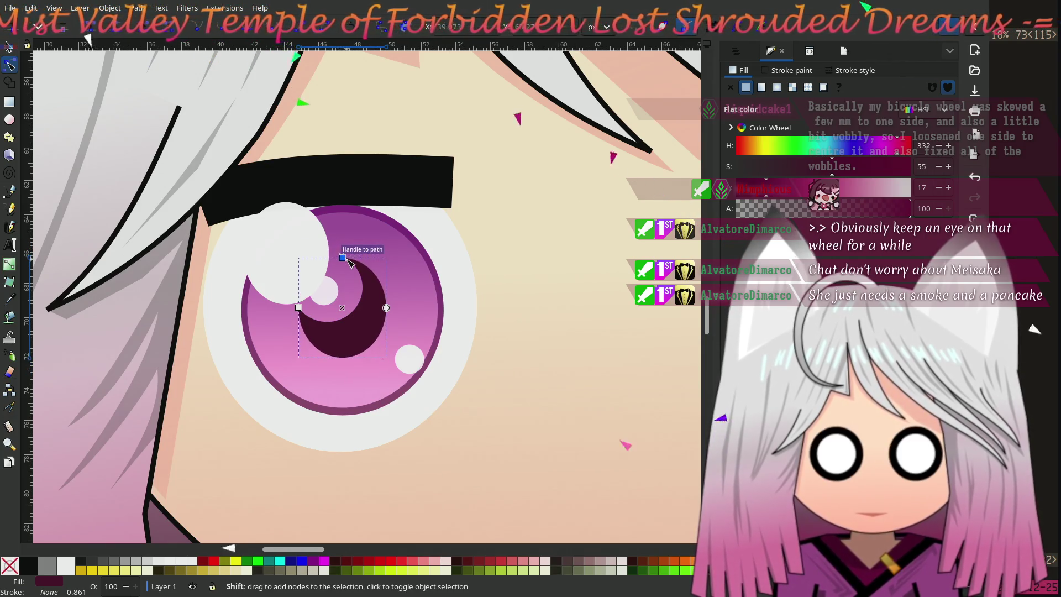
drag(299, 308, 303, 311)
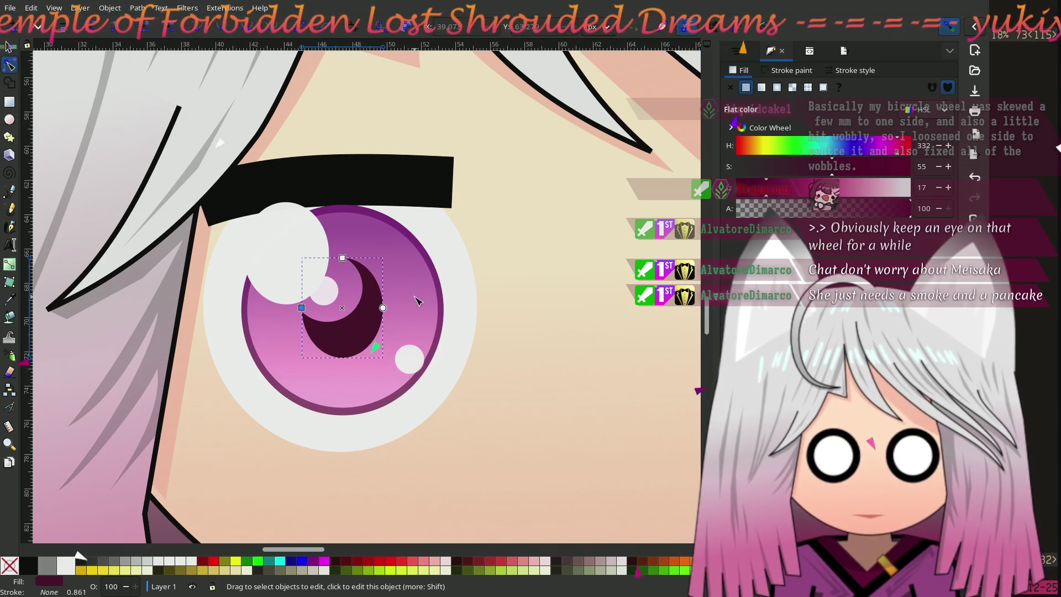
drag(345, 310, 343, 309)
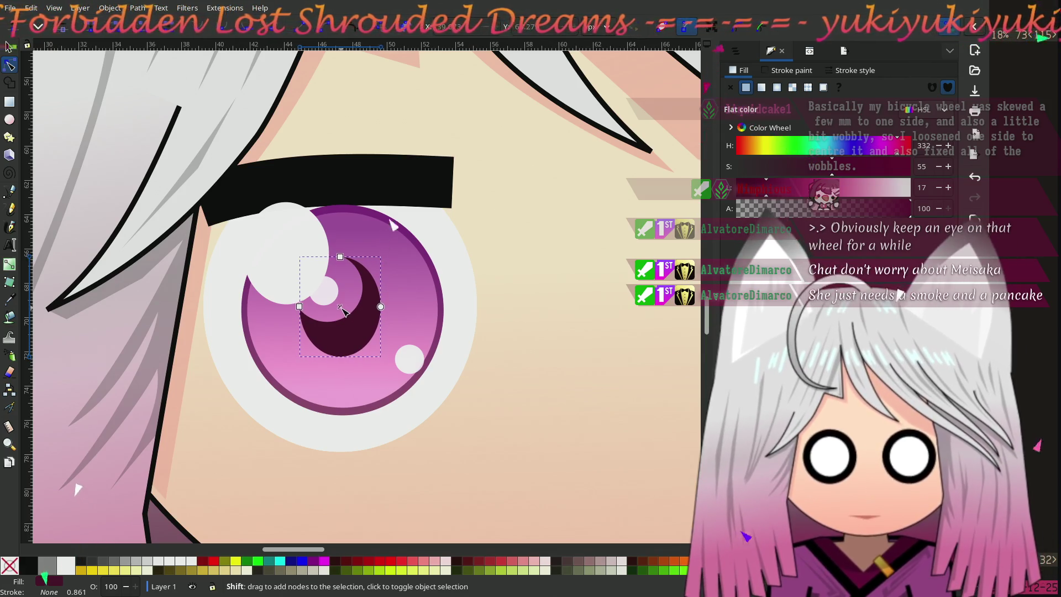
Nudge the lower highlight circle down-right and the upper one up-left
click(408, 358)
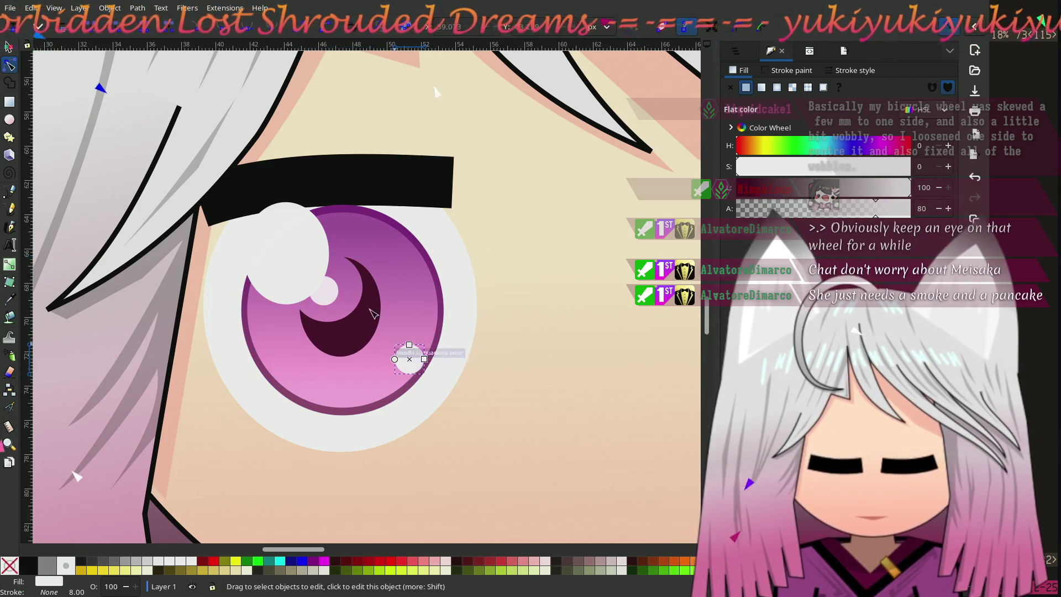
click(16, 52)
drag(411, 360, 417, 366)
click(323, 296)
mouse_move(321, 297)
mouse_down()
mouse_move(313, 283)
mouse_move(317, 296)
mouse_up()
scroll(408, 331, down, 3)
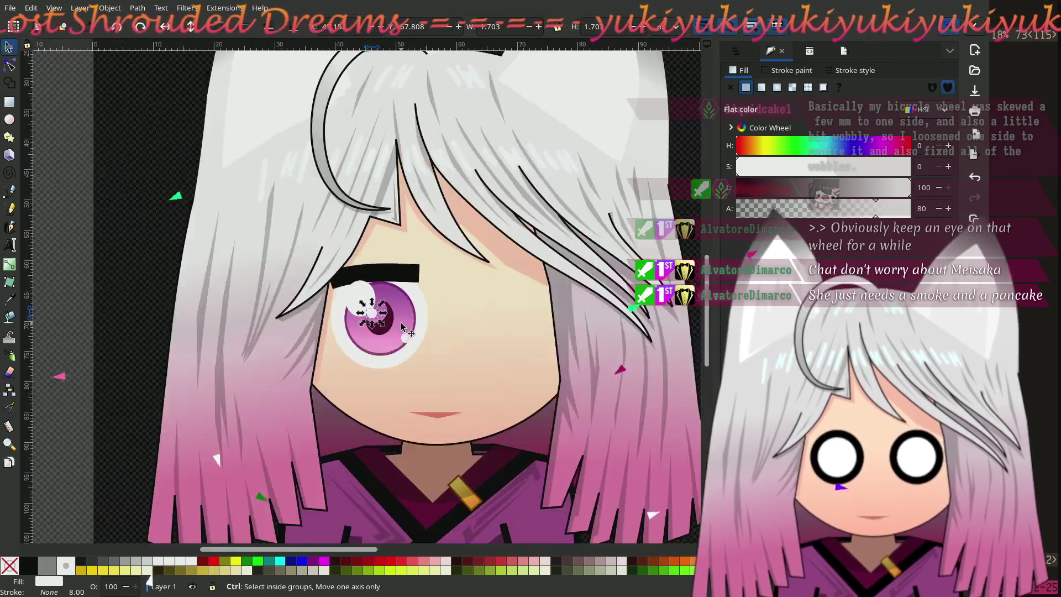
Make the eye white shorter and narrower, moving it up and slightly right
click(155, 209)
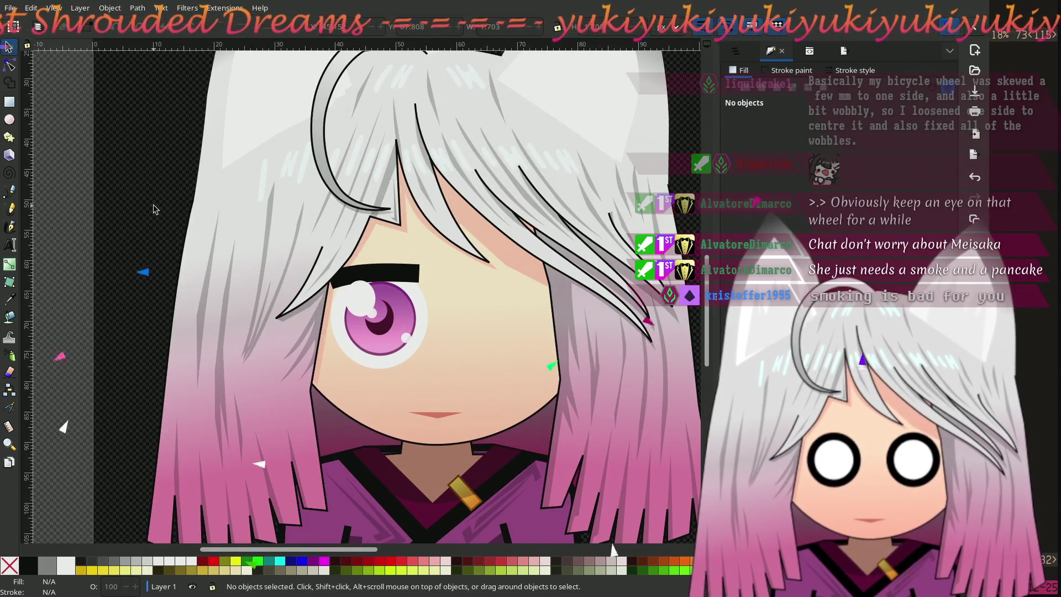
key(ctrl)
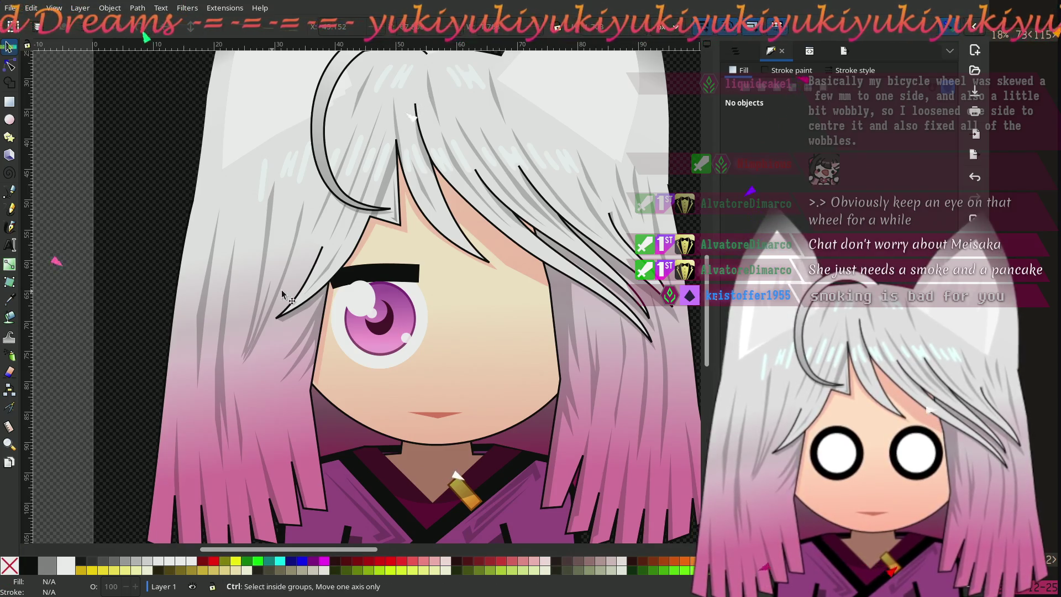
scroll(381, 322, up, 2)
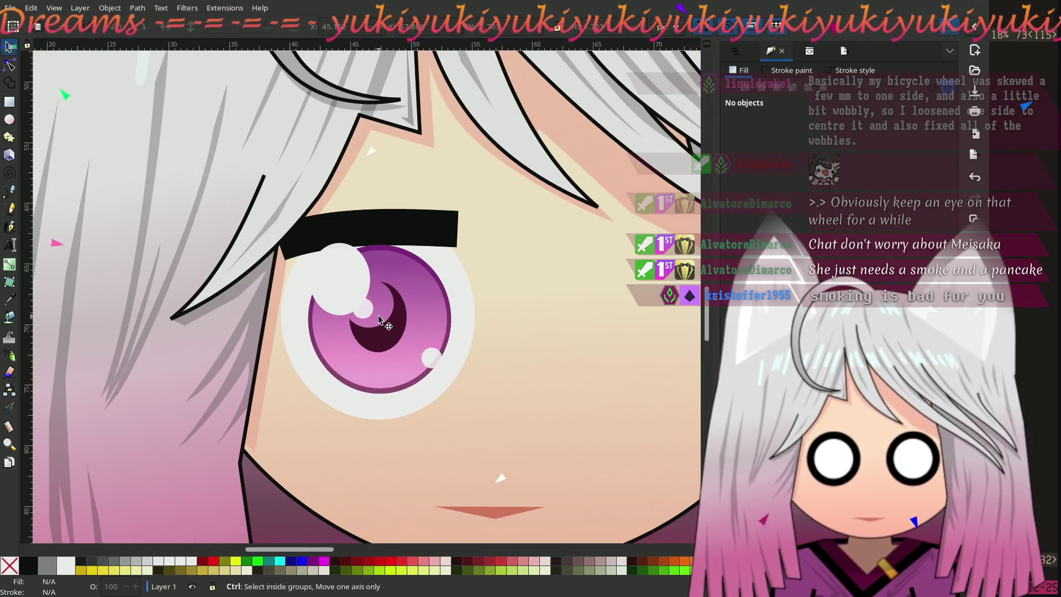
scroll(378, 315, down, 3)
scroll(375, 312, up, 1)
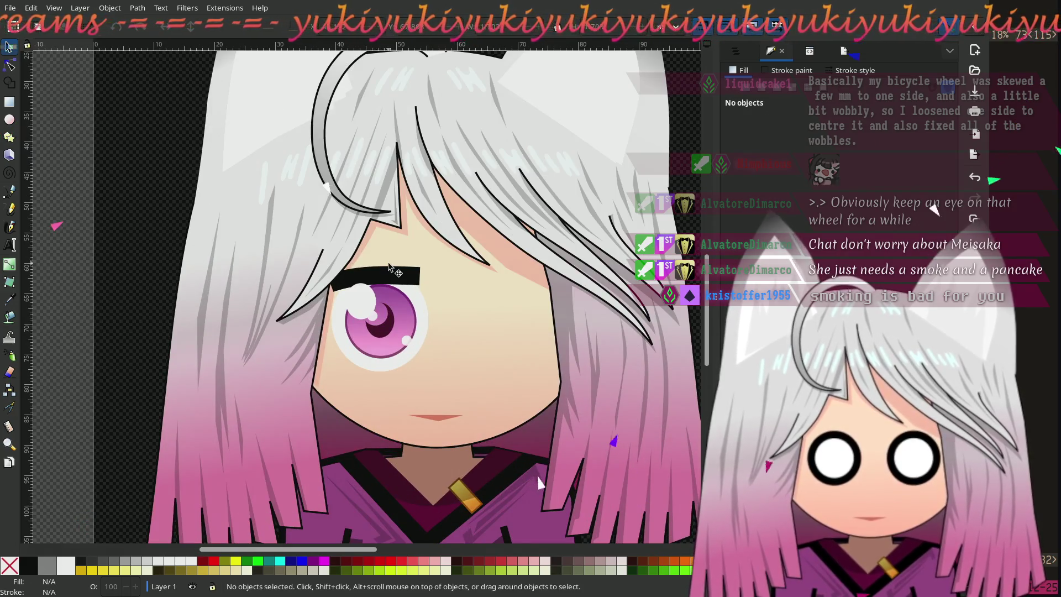
scroll(407, 321, up, 2)
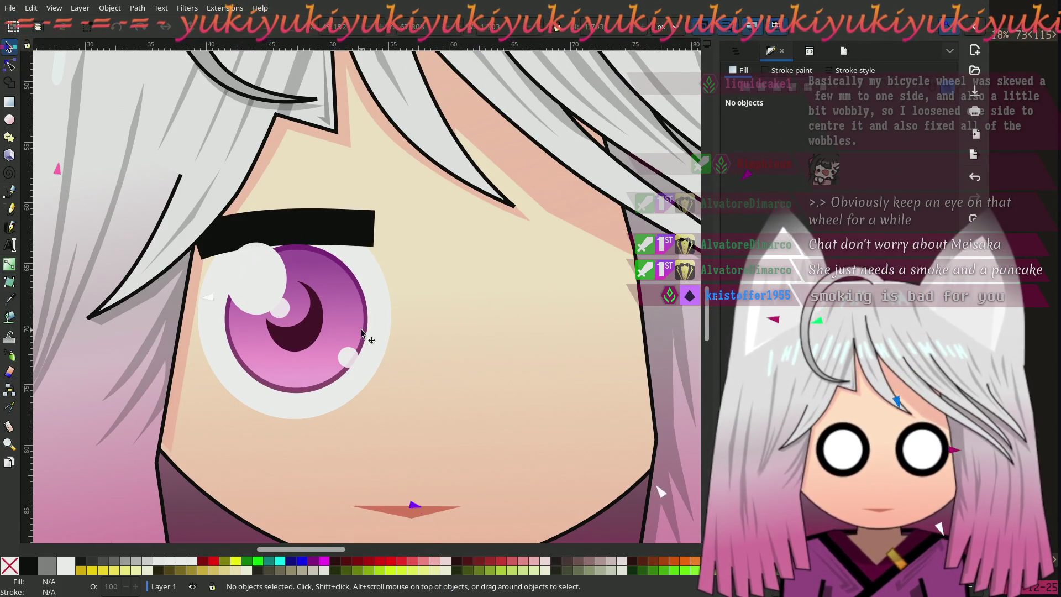
click(9, 65)
click(379, 277)
mouse_move(299, 216)
mouse_down()
mouse_move(301, 231)
mouse_move(301, 216)
mouse_up()
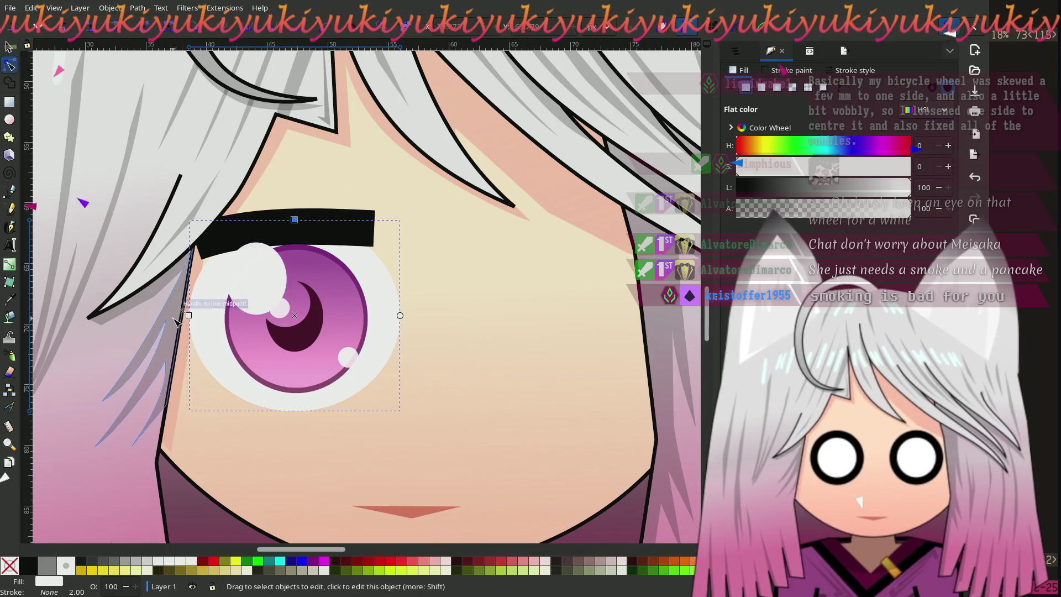
drag(188, 316, 192, 318)
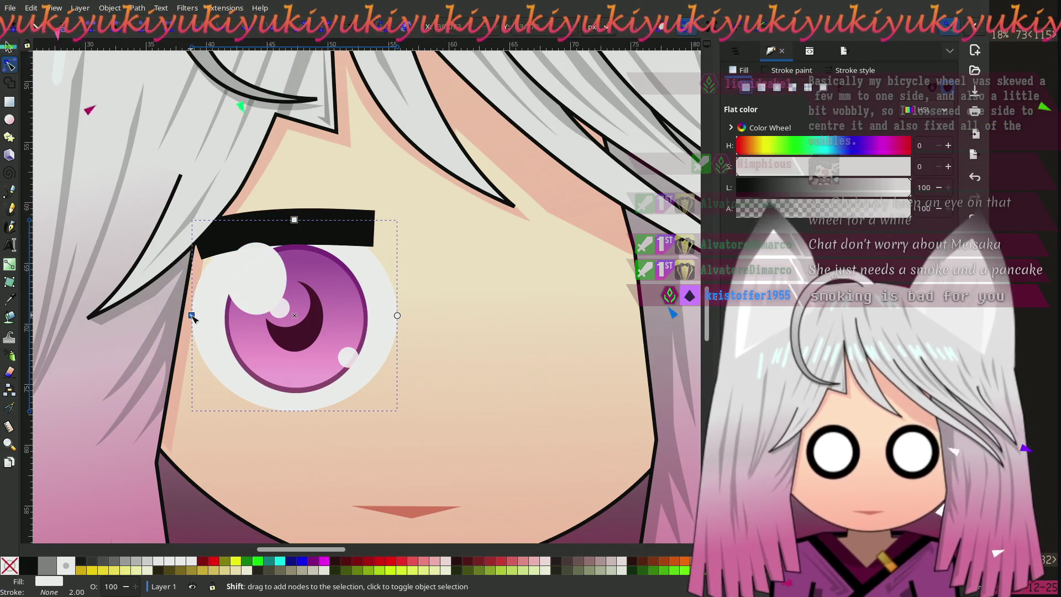
mouse_move(295, 316)
mouse_down()
mouse_move(306, 316)
mouse_move(297, 315)
mouse_up()
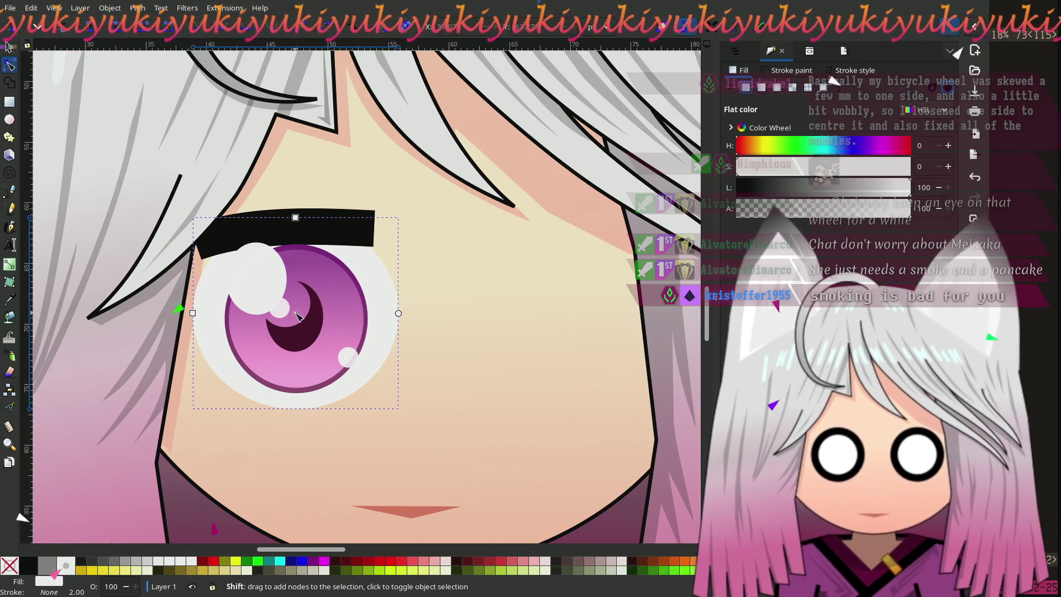
Select the crescent pupil with its gradient ellipse and shift the pair slightly together
scroll(266, 307, down, 2)
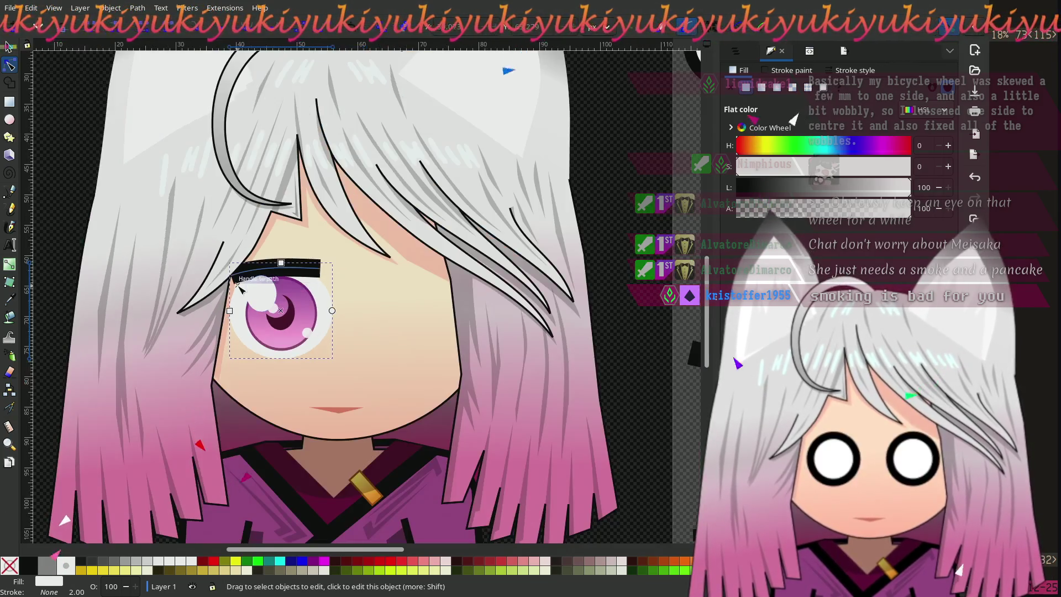
scroll(240, 287, up, 1)
scroll(240, 288, left, 3)
key(Escape)
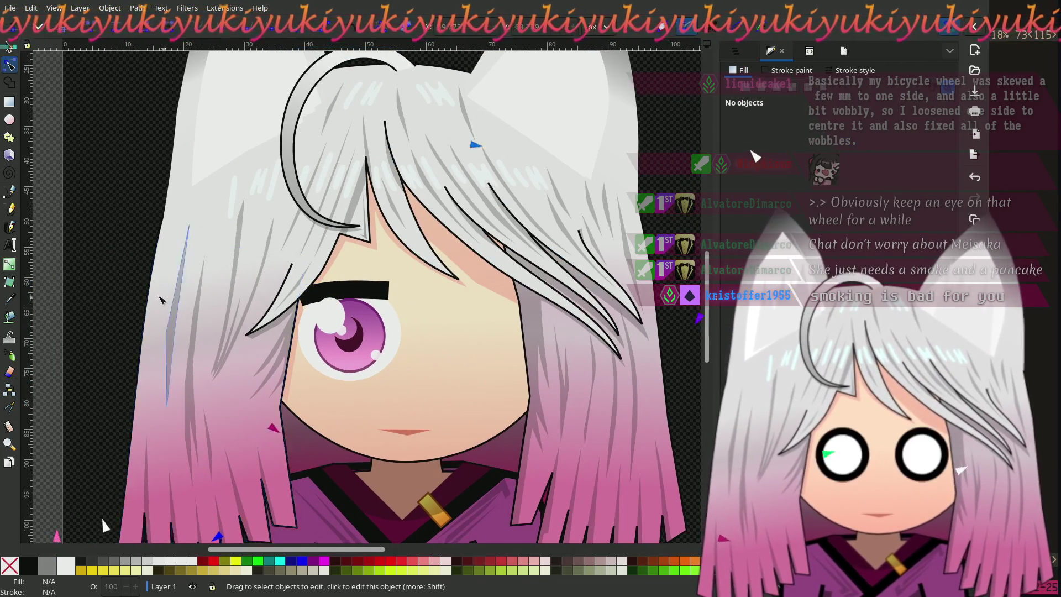
click(352, 335)
scroll(353, 335, up, 3)
click(332, 293)
click(9, 46)
click(332, 301)
mouse_move(328, 297)
mouse_down()
mouse_move(327, 307)
mouse_move(328, 295)
mouse_up()
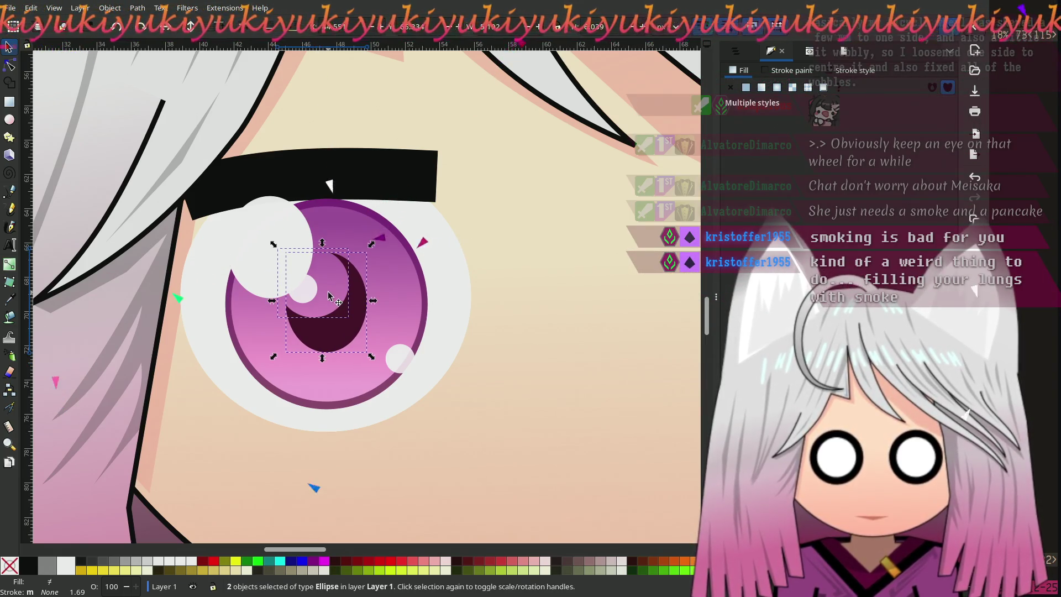
scroll(329, 296, down, 3)
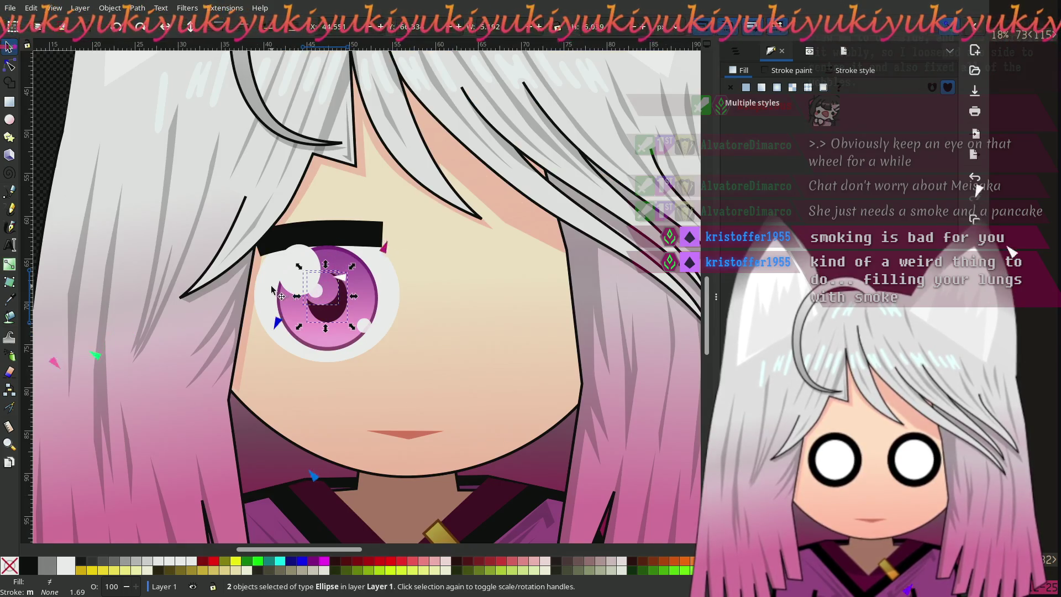
scroll(202, 231, up, 1)
click(70, 157)
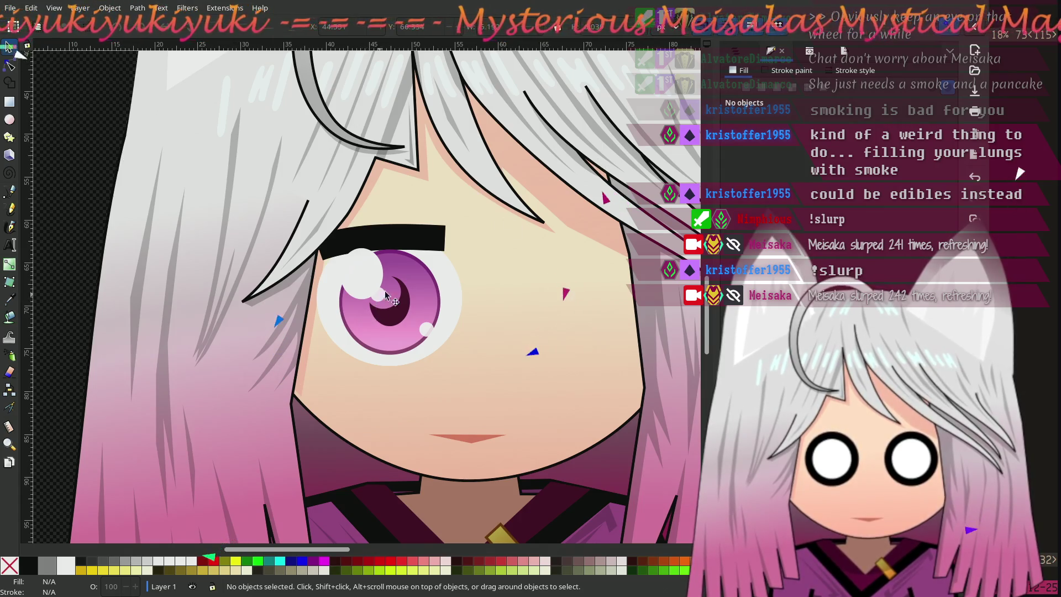
scroll(384, 296, right, 3)
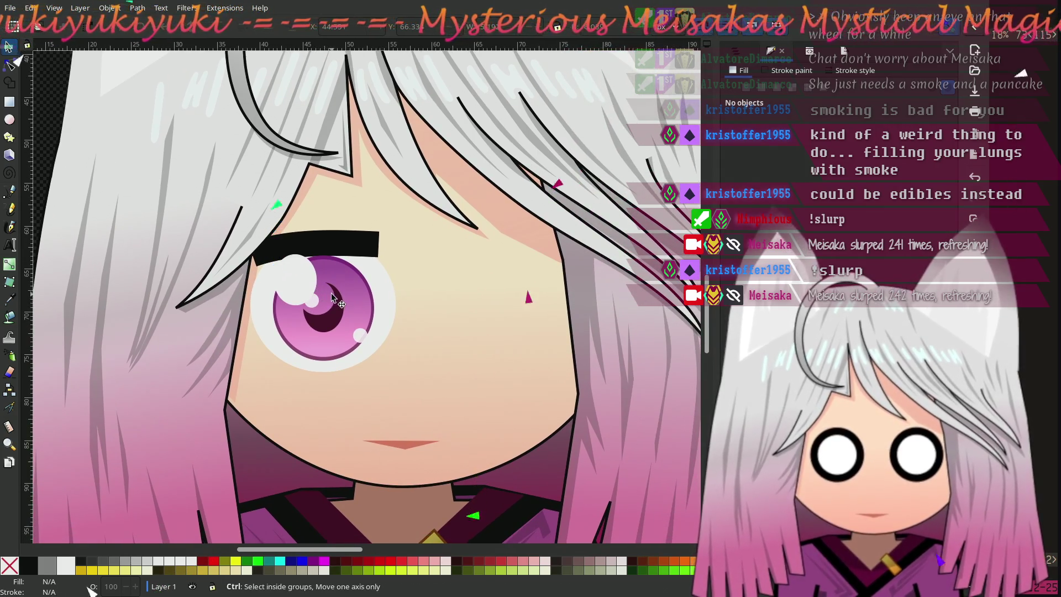
scroll(330, 293, up, 1)
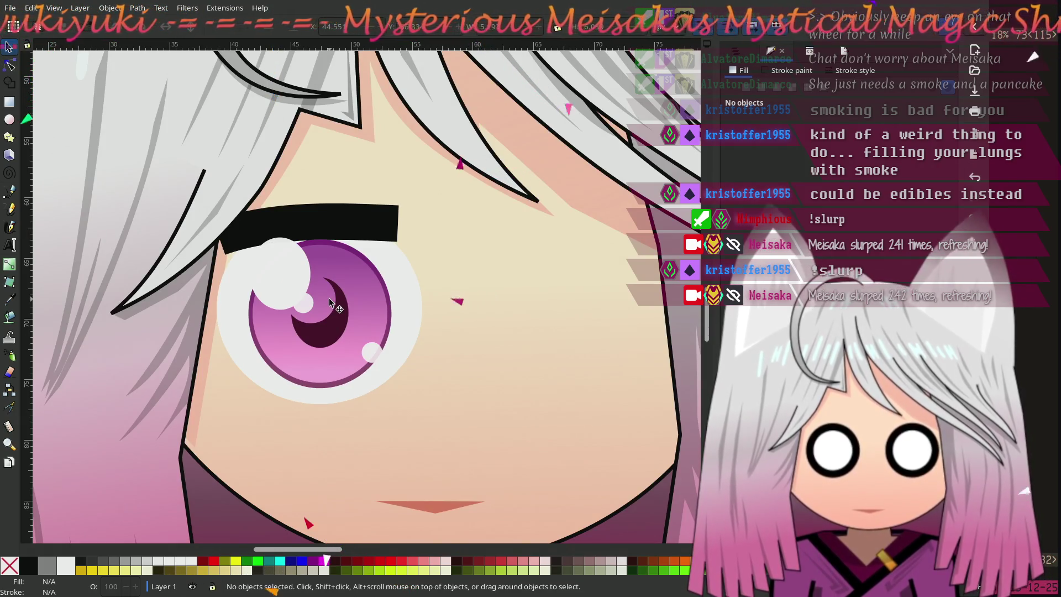
Draw a closed four-point angled brow shape with the Pen tool over the old eyebrow
click(11, 190)
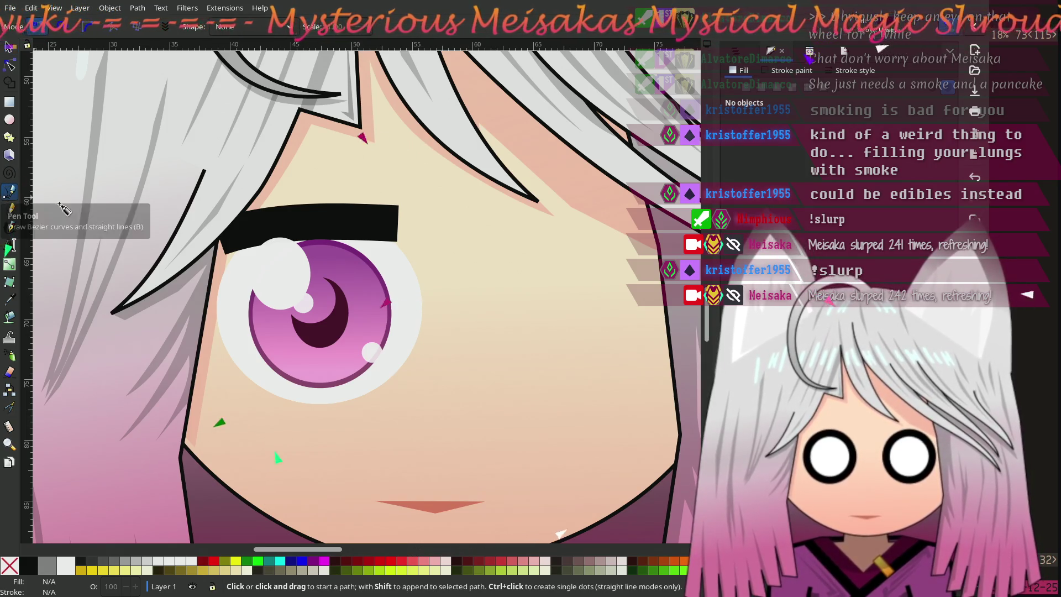
click(396, 245)
click(399, 206)
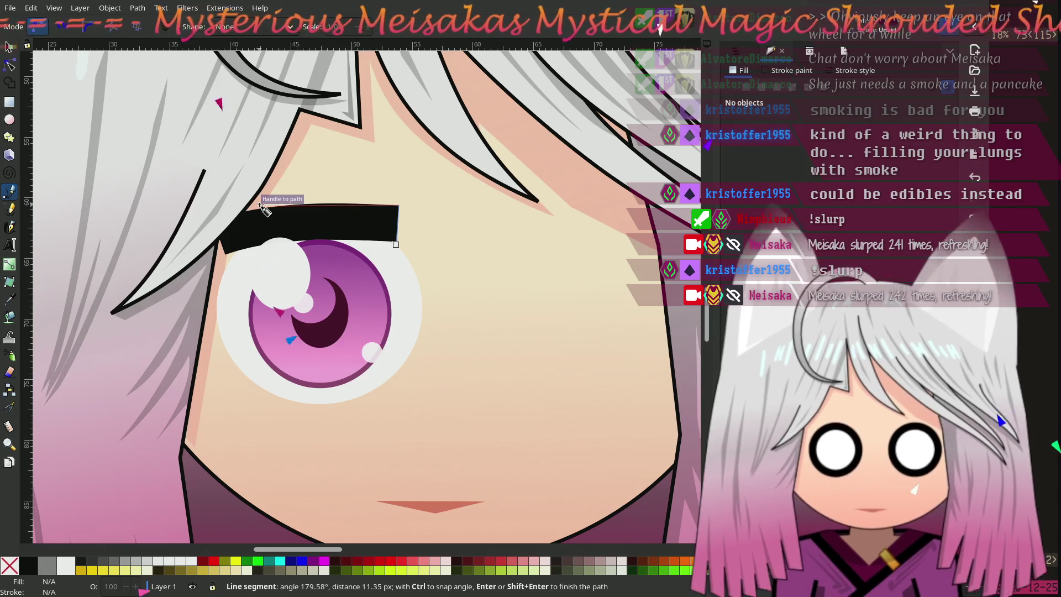
click(205, 220)
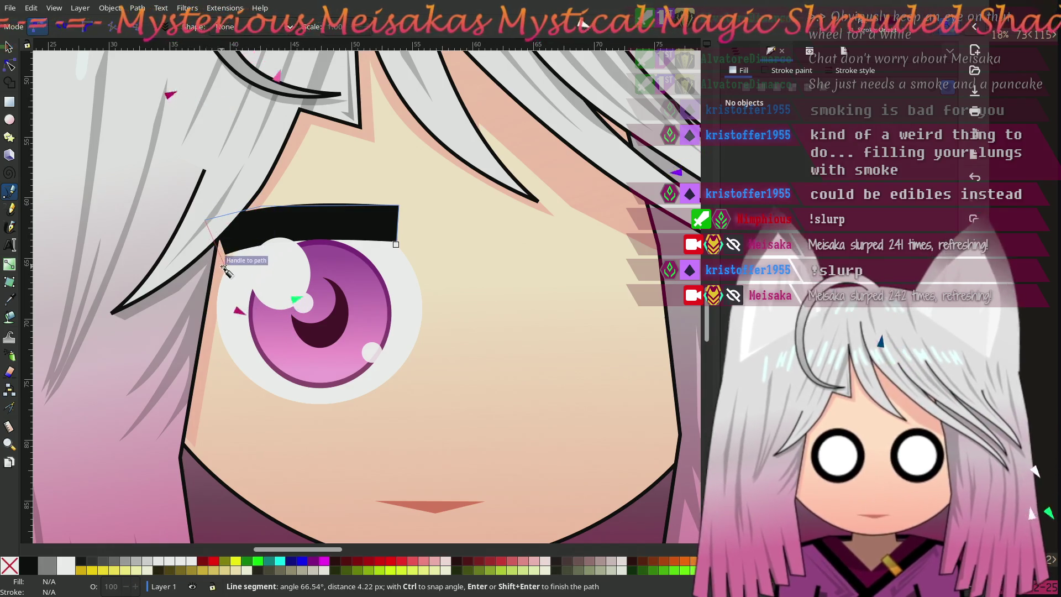
click(224, 268)
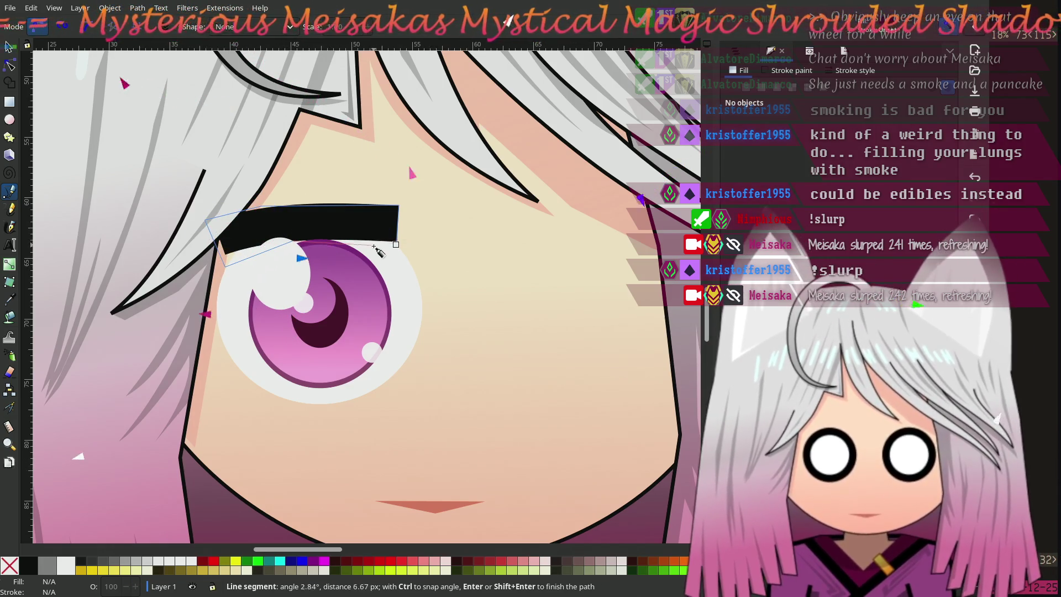
click(396, 245)
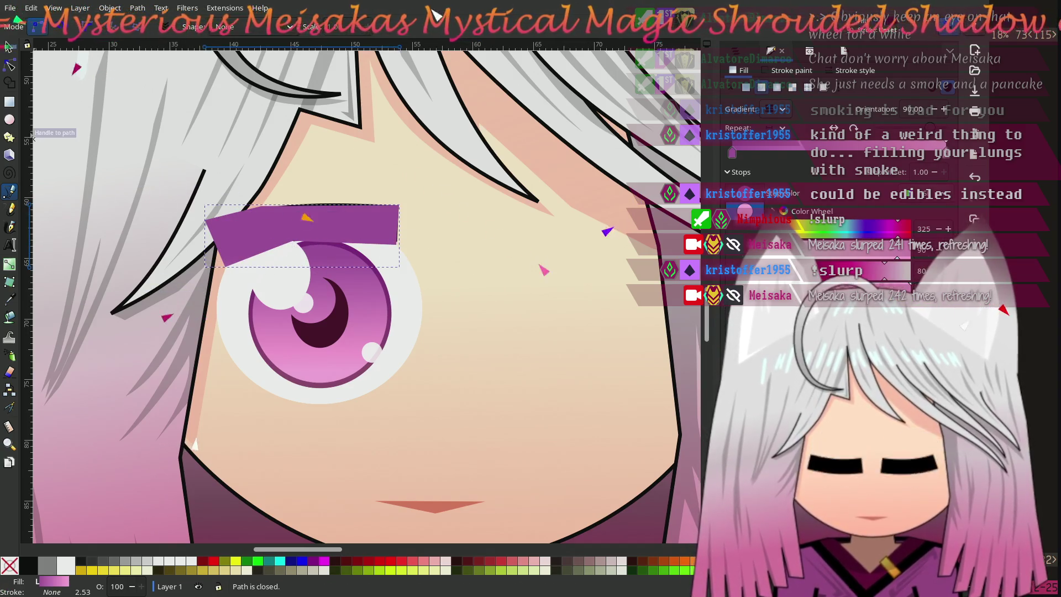
Fill the new brow flat black and move it into place over the old eyebrow
key(s)
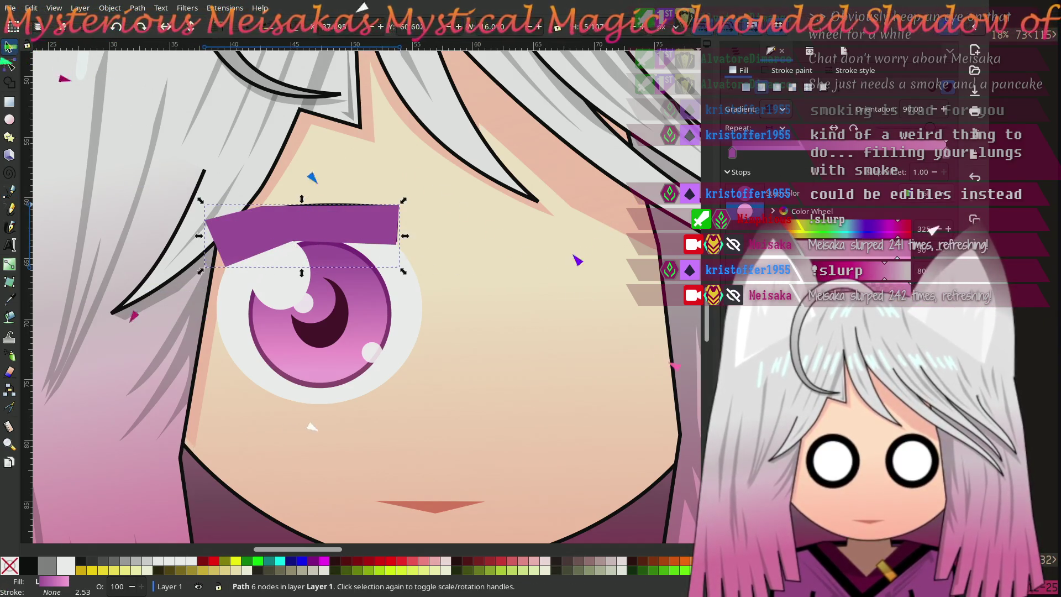
click(746, 87)
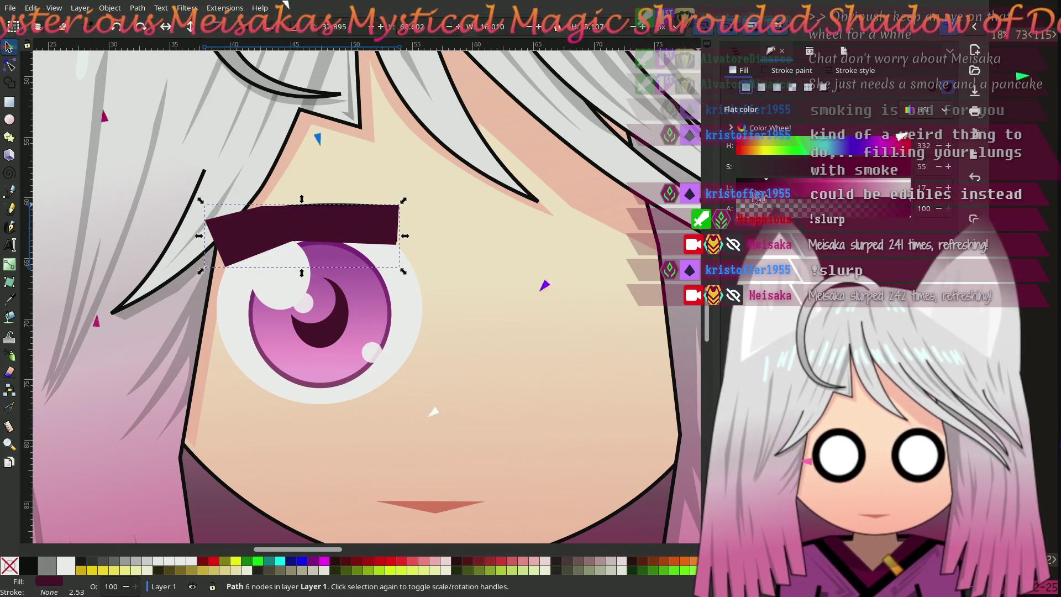
drag(759, 198, 738, 198)
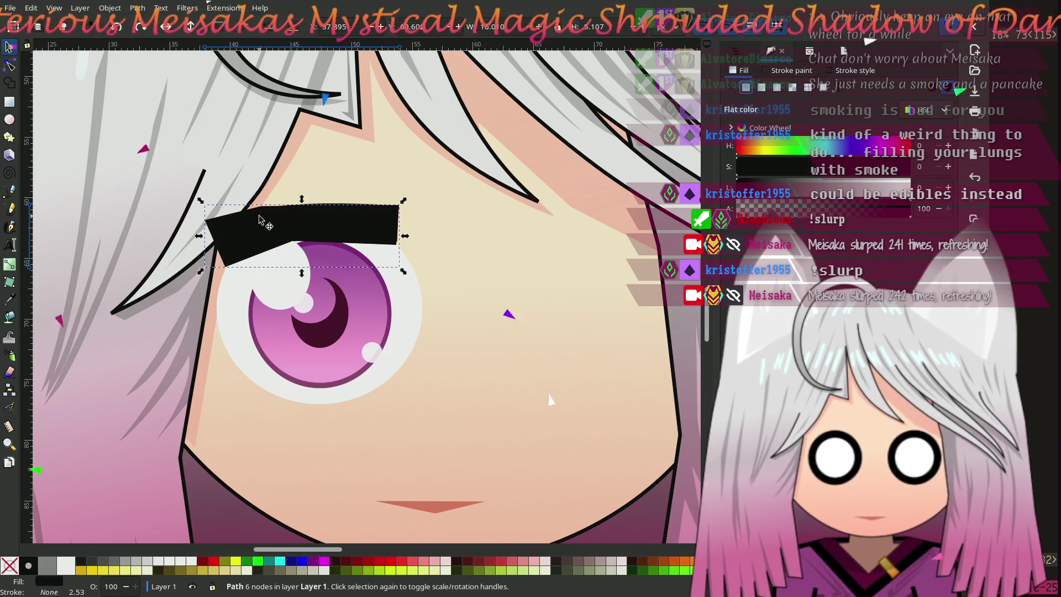
mouse_move(294, 239)
mouse_down()
mouse_move(303, 246)
mouse_move(332, 214)
mouse_up()
key(Escape)
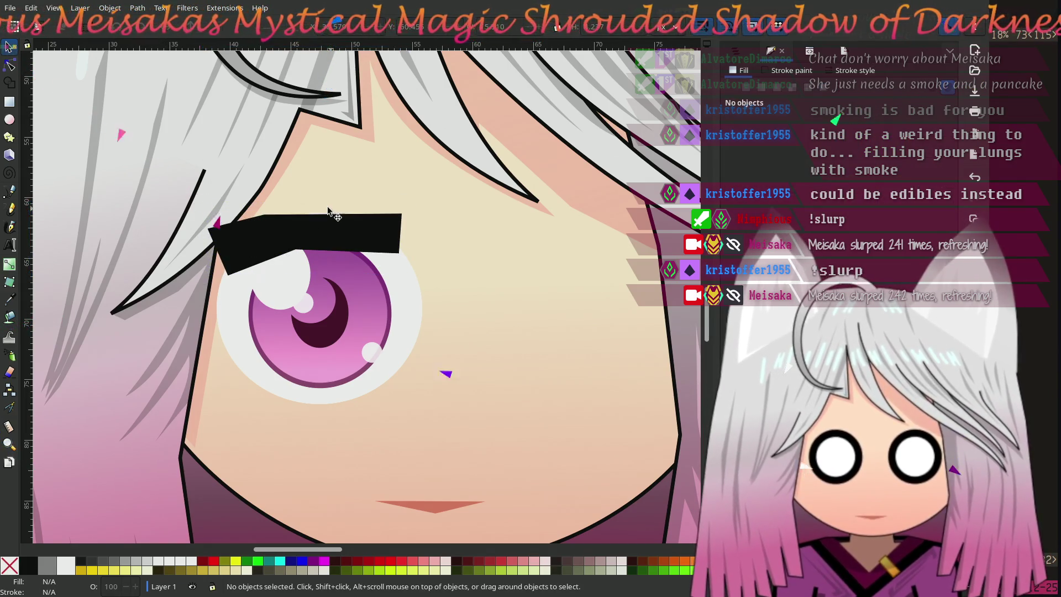
drag(322, 231, 323, 223)
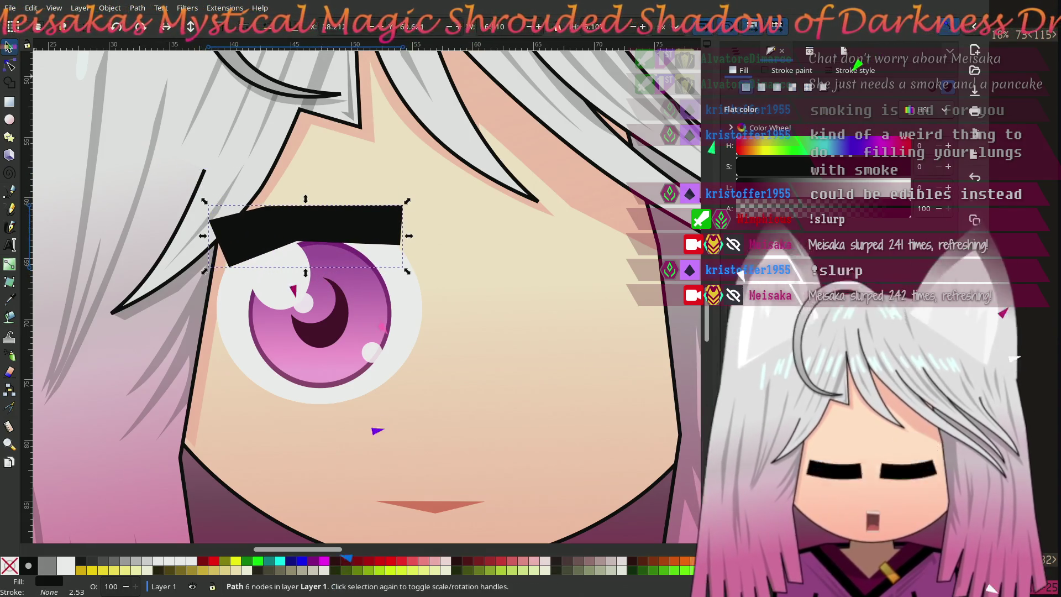
Raise the brow's lower points, slant its top-right end left and drop its left tip
key(n)
drag(228, 267, 229, 262)
drag(298, 243, 280, 244)
shift+click(400, 244)
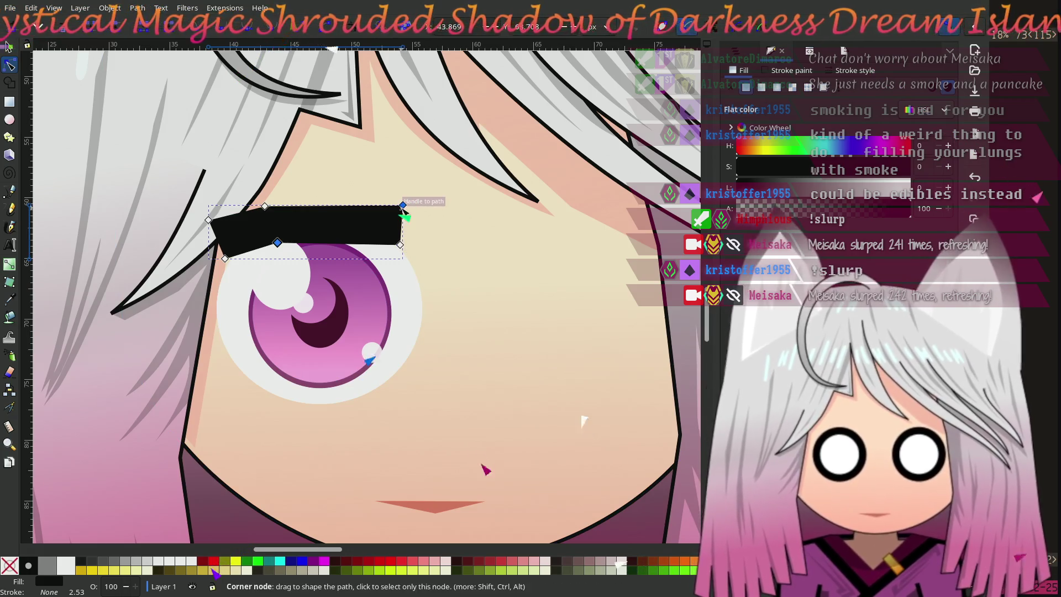
drag(403, 205, 377, 211)
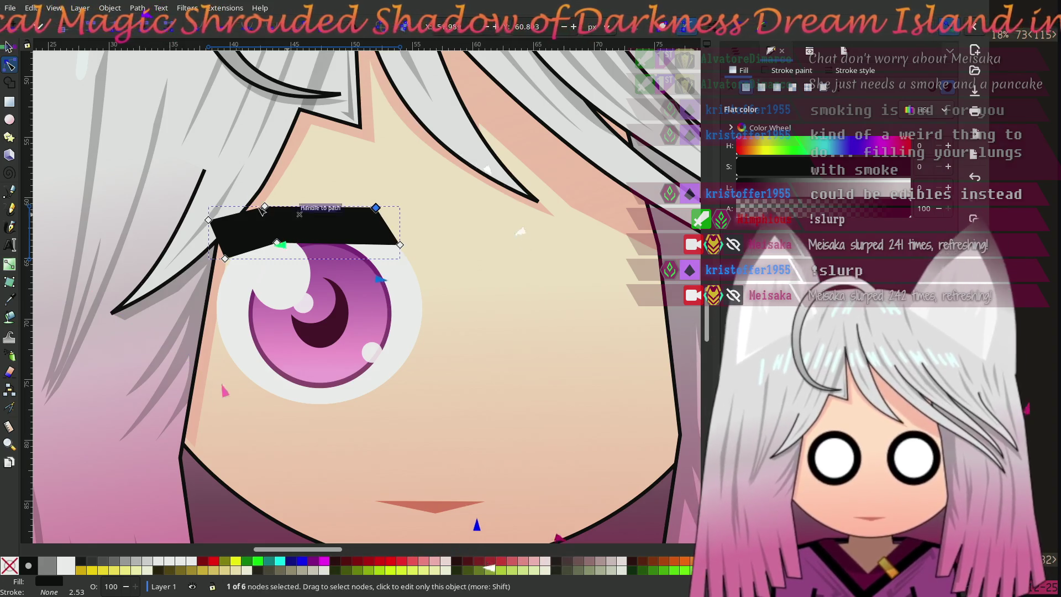
mouse_move(208, 220)
mouse_down()
mouse_move(219, 228)
mouse_move(206, 237)
mouse_up()
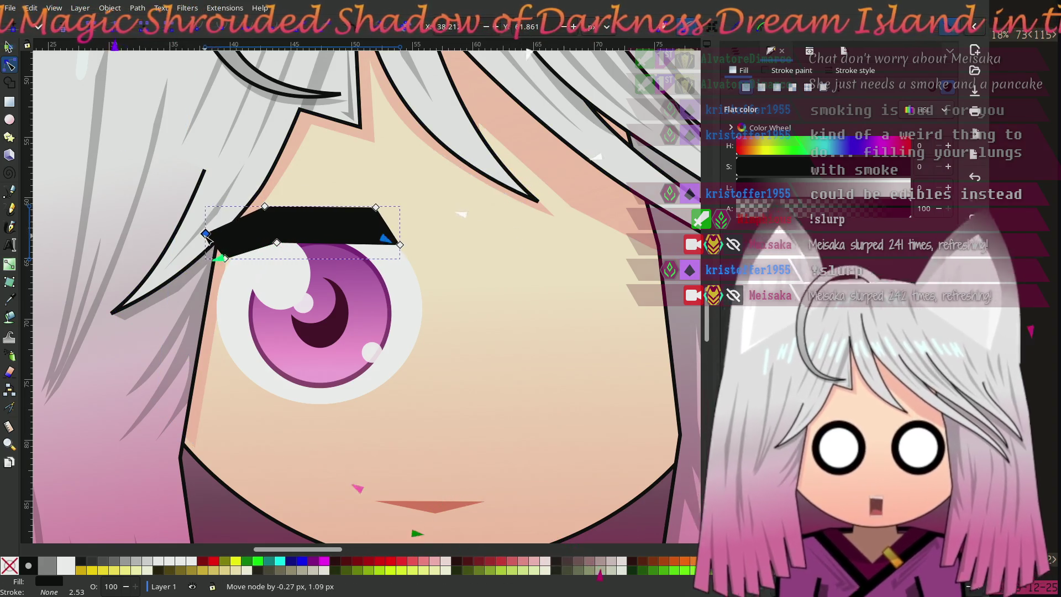
Refine the brow's top and lower-middle nodes to taper it to a pointed tip
click(265, 207)
drag(265, 208, 274, 210)
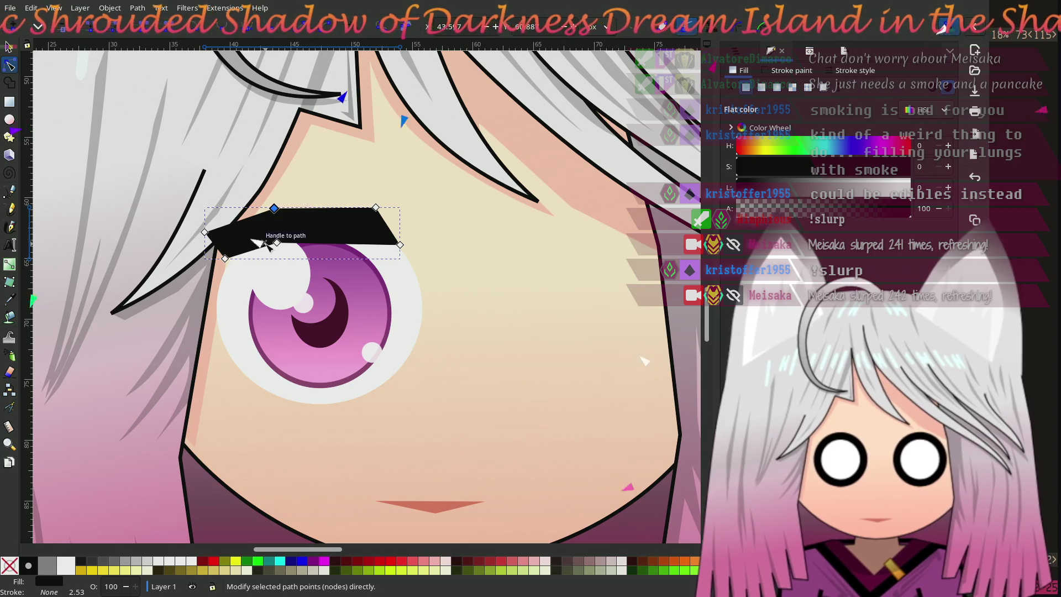
drag(226, 259, 233, 260)
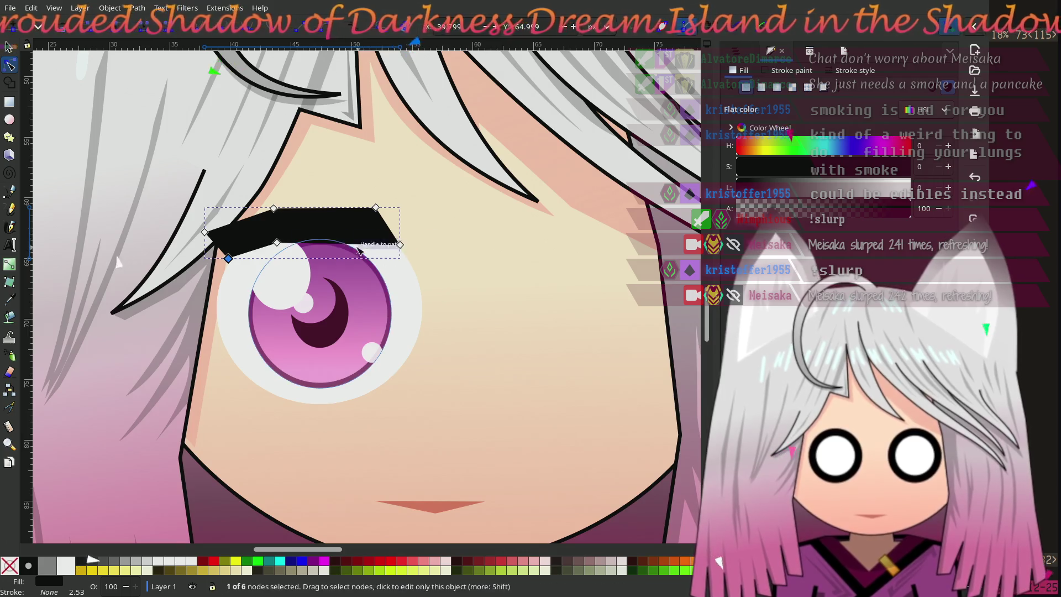
mouse_move(280, 244)
mouse_down()
mouse_move(277, 205)
mouse_move(273, 243)
mouse_up()
shift+click(276, 243)
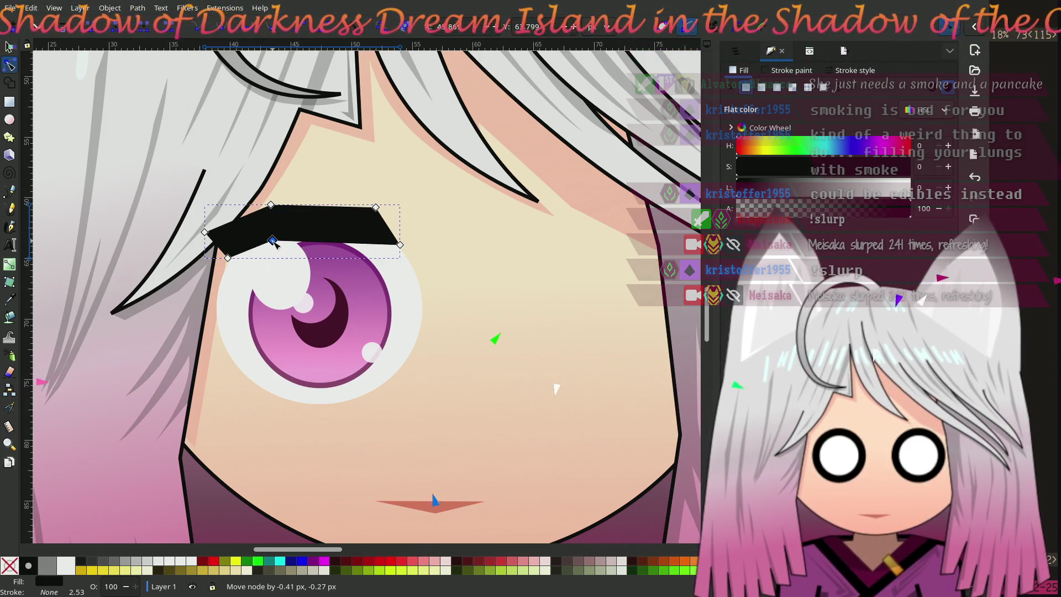
drag(271, 206, 266, 207)
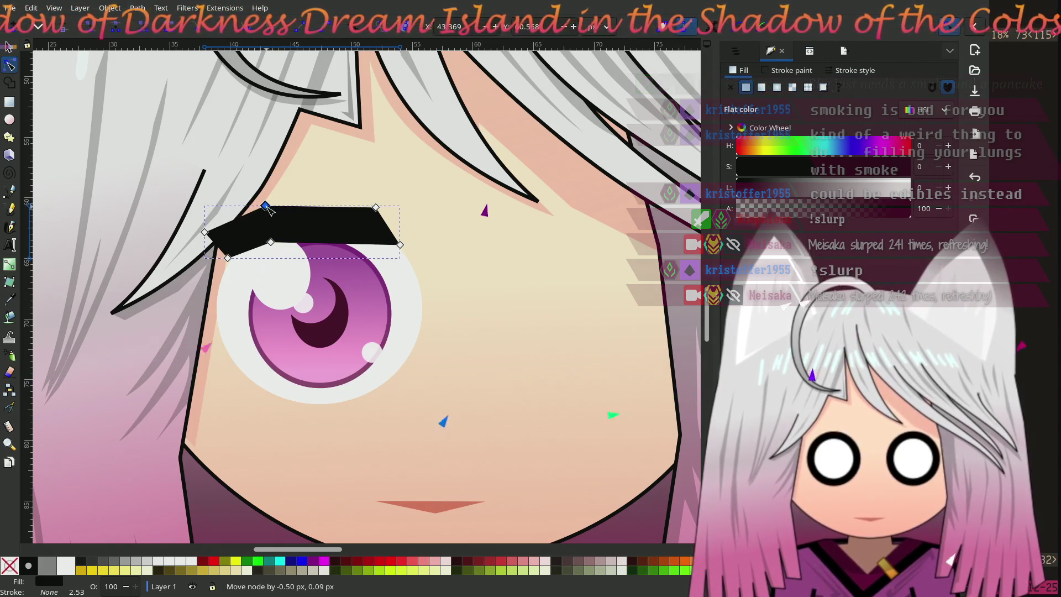
click(9, 46)
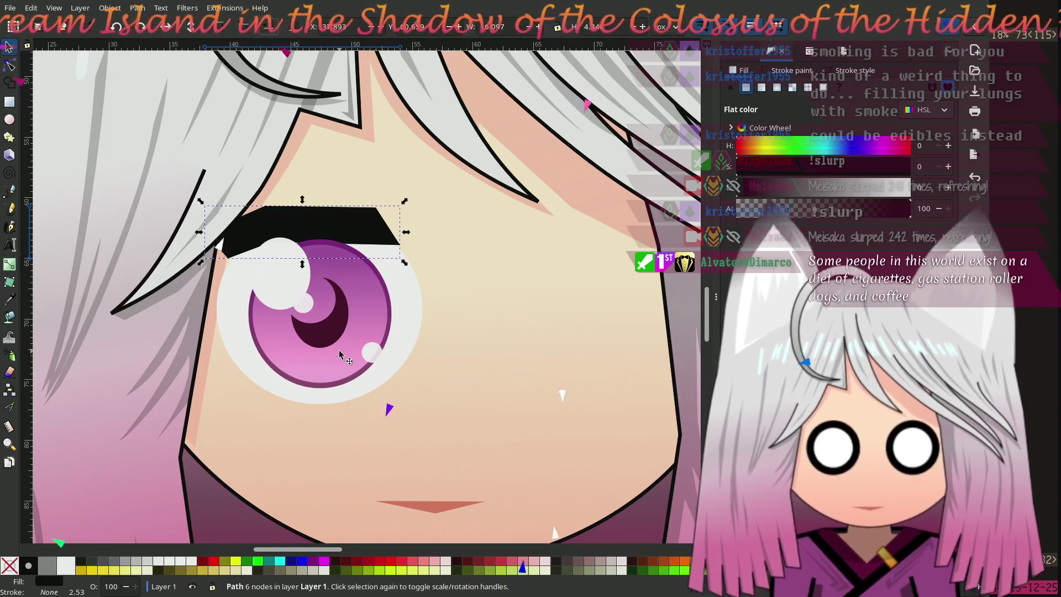
Try reordering the iris and pink gradient ellipse, then restore their original stacking
click(374, 267)
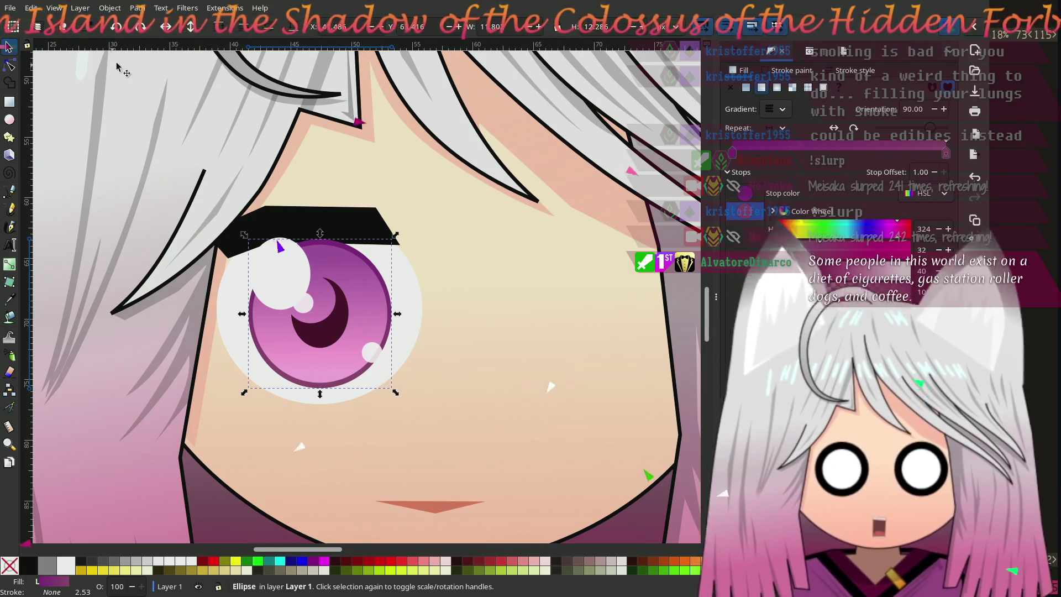
key(ctrl+z)
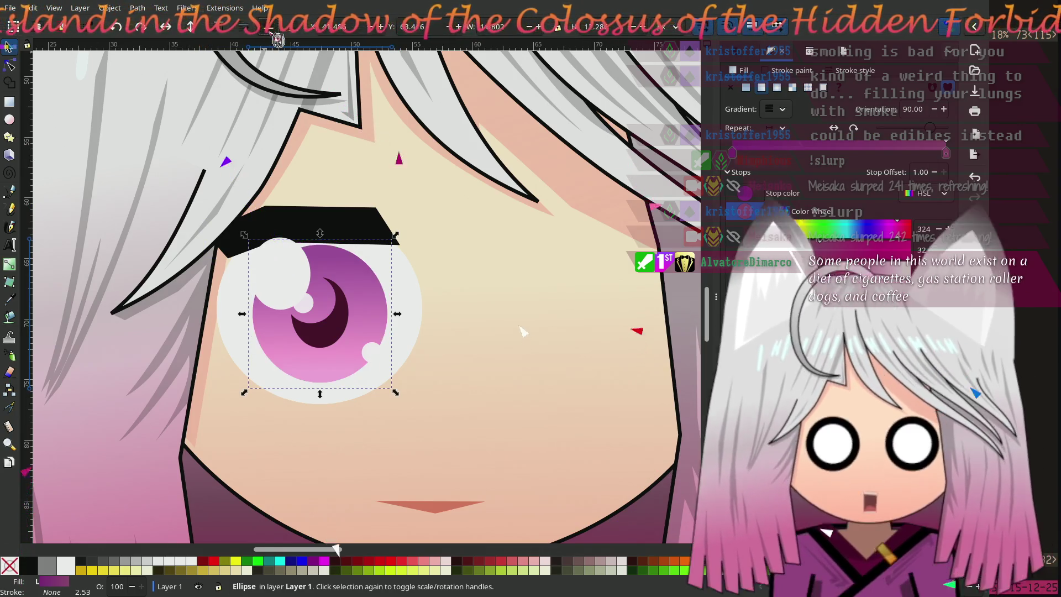
click(255, 42)
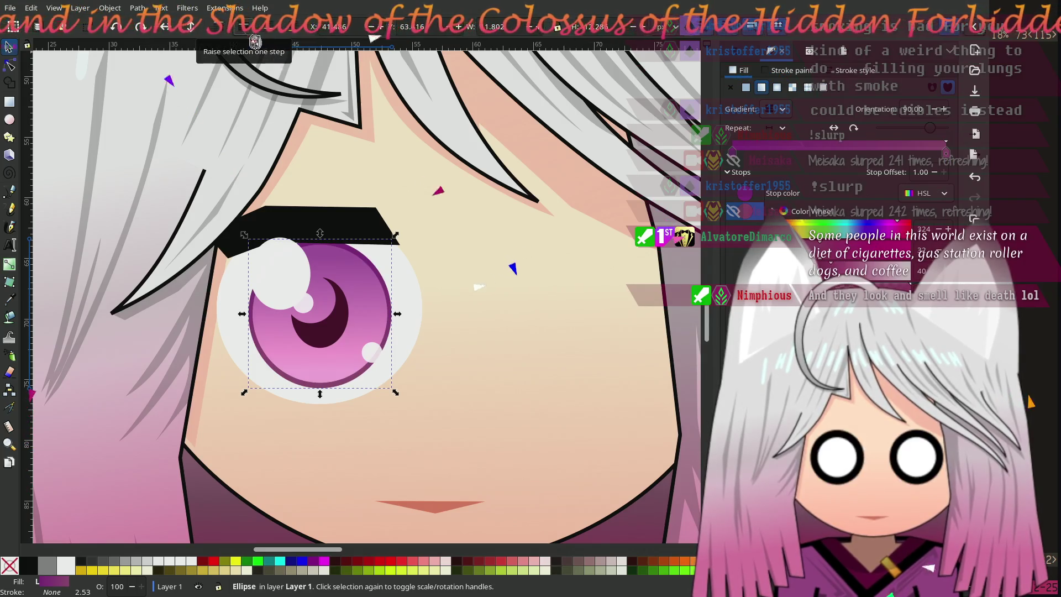
alt+click(341, 271)
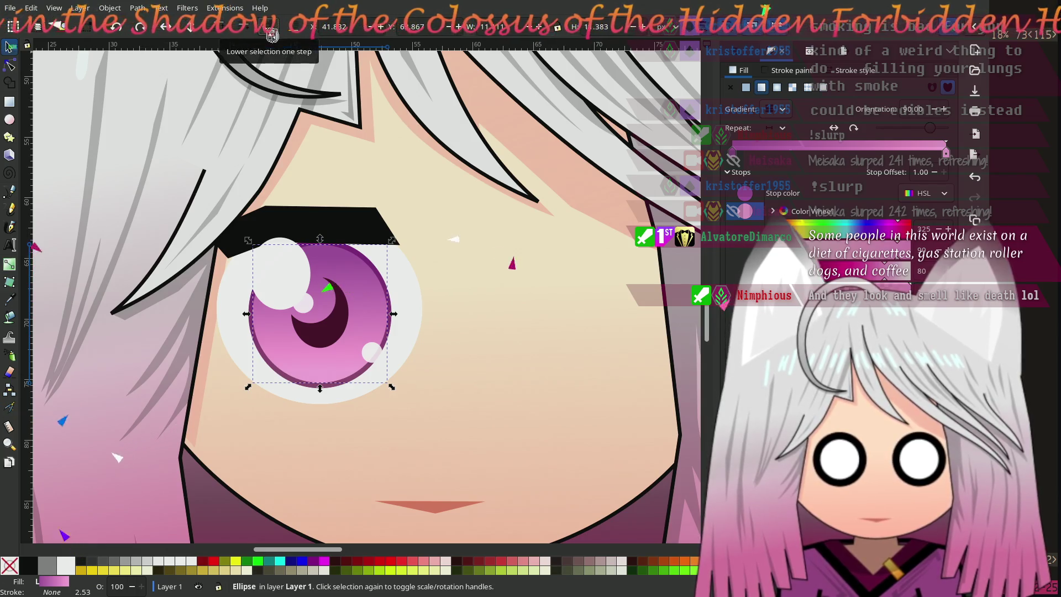
click(272, 35)
click(253, 40)
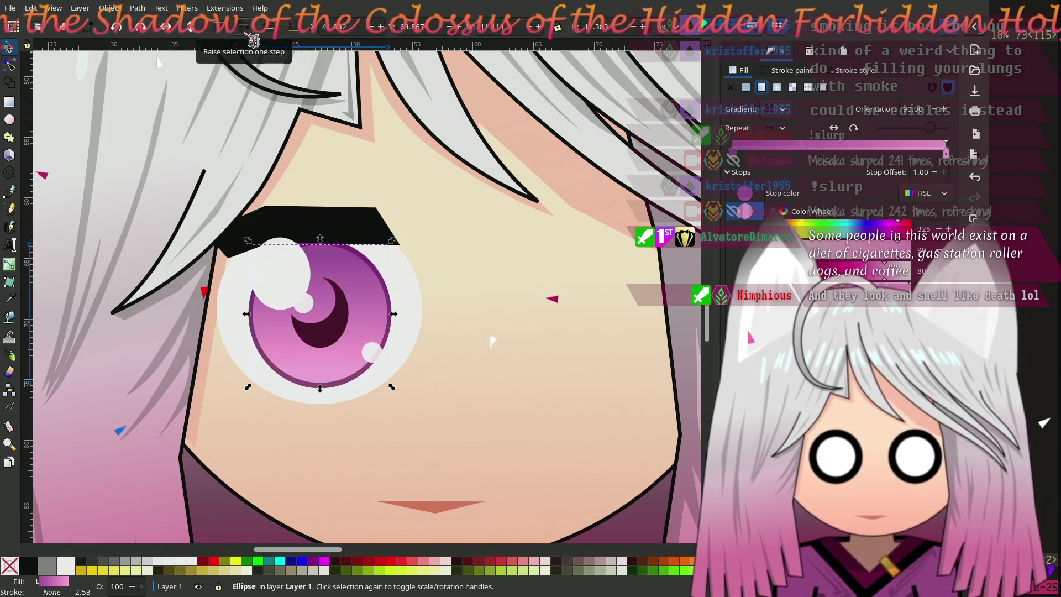
With the XML editor open, lower the large white highlight blob two levels behind the iris
click(771, 51)
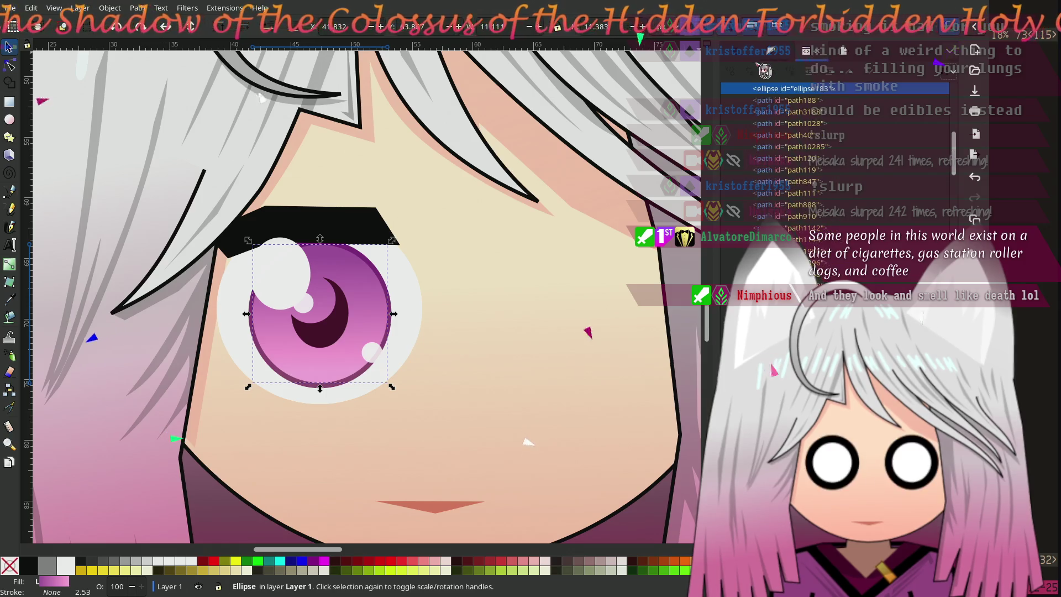
click(296, 282)
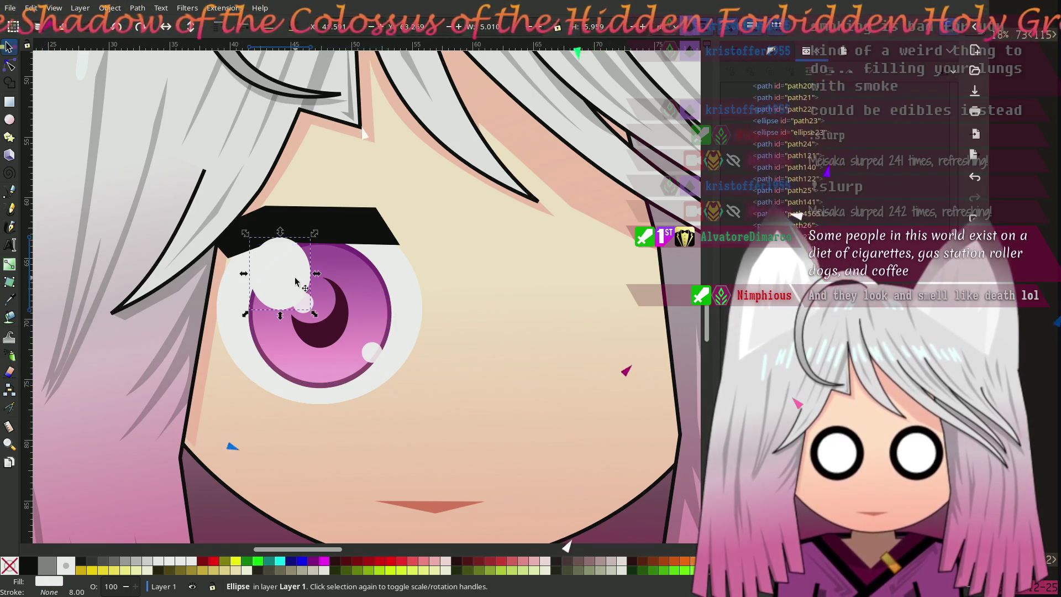
click(271, 26)
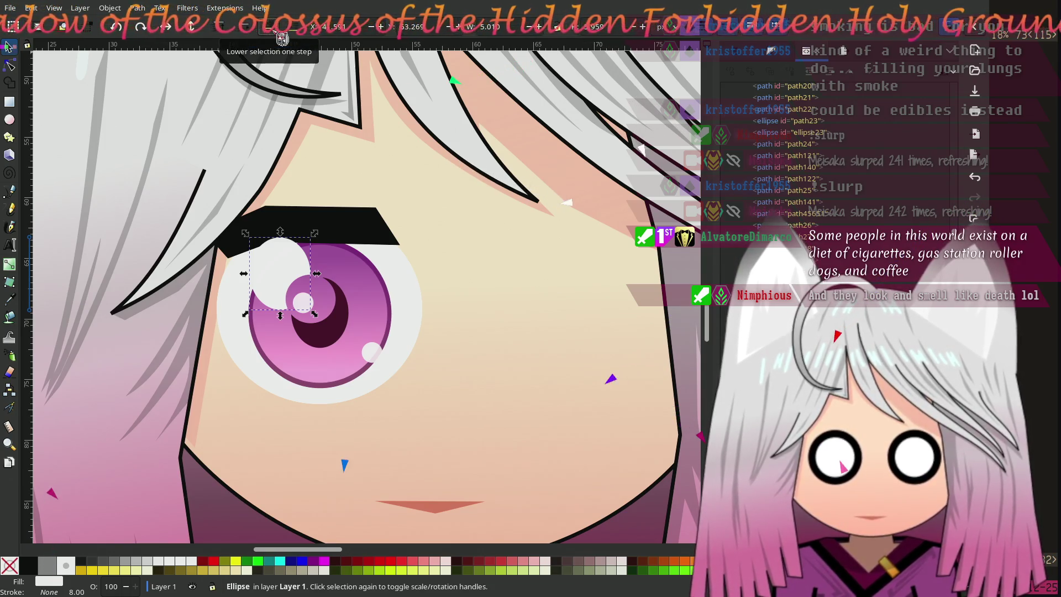
click(275, 30)
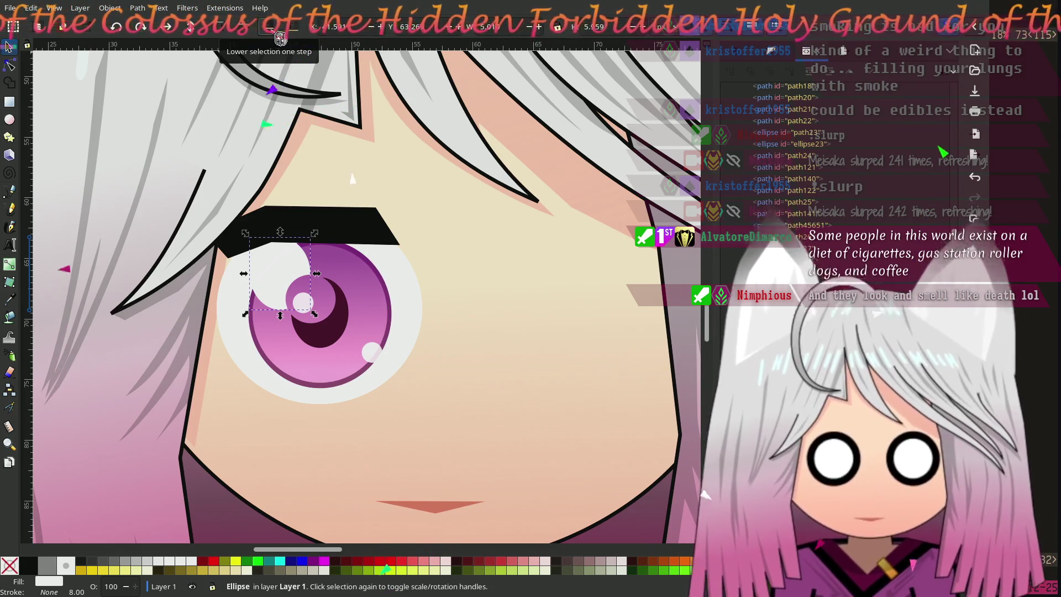
click(304, 304)
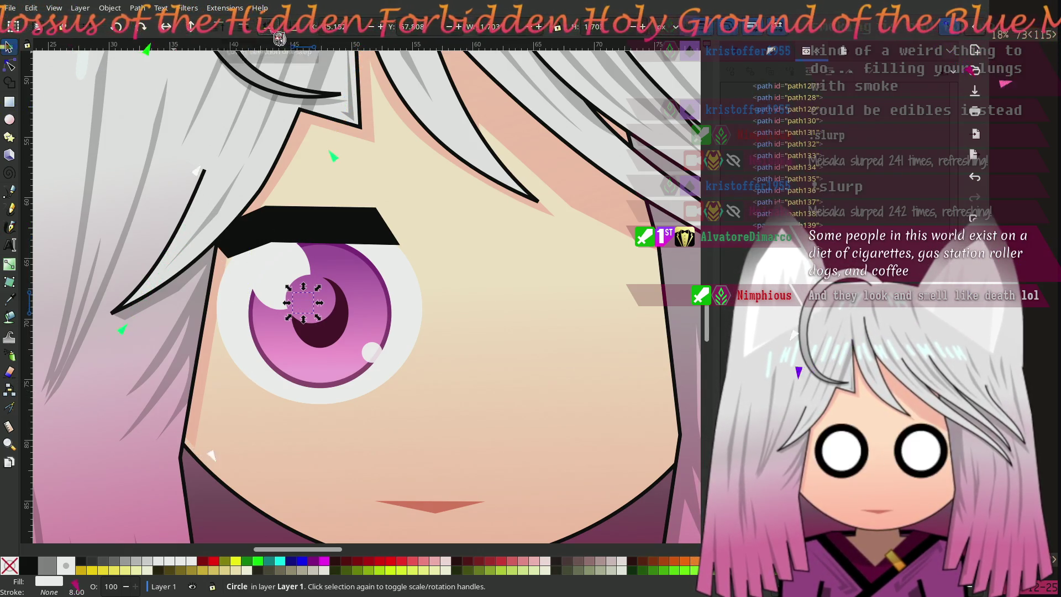
Lower the small pupil ellipse and the larger dark pupil two levels each beneath the highlights
click(329, 306)
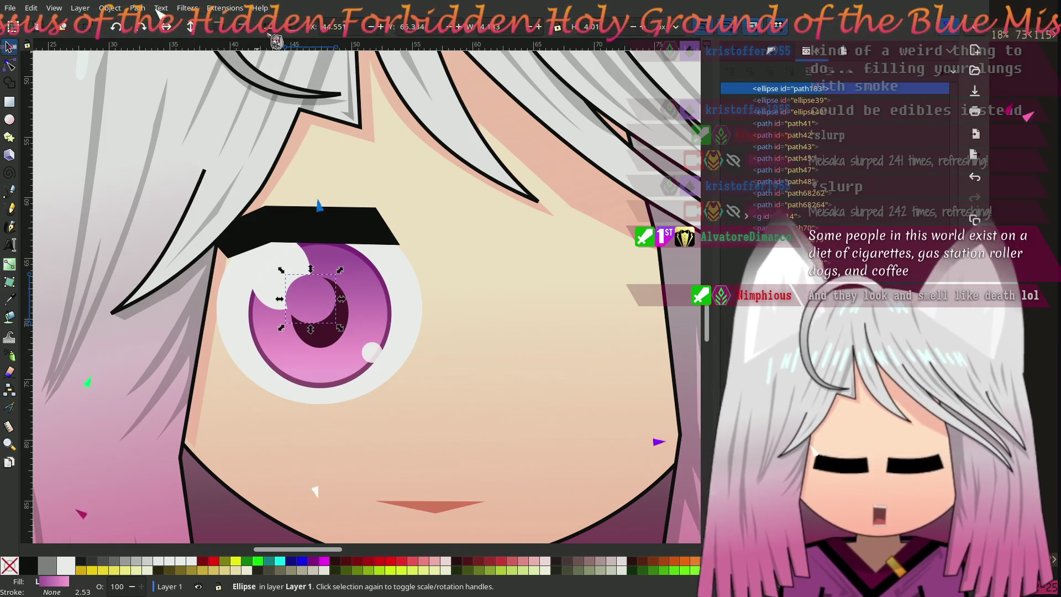
click(274, 36)
click(274, 36)
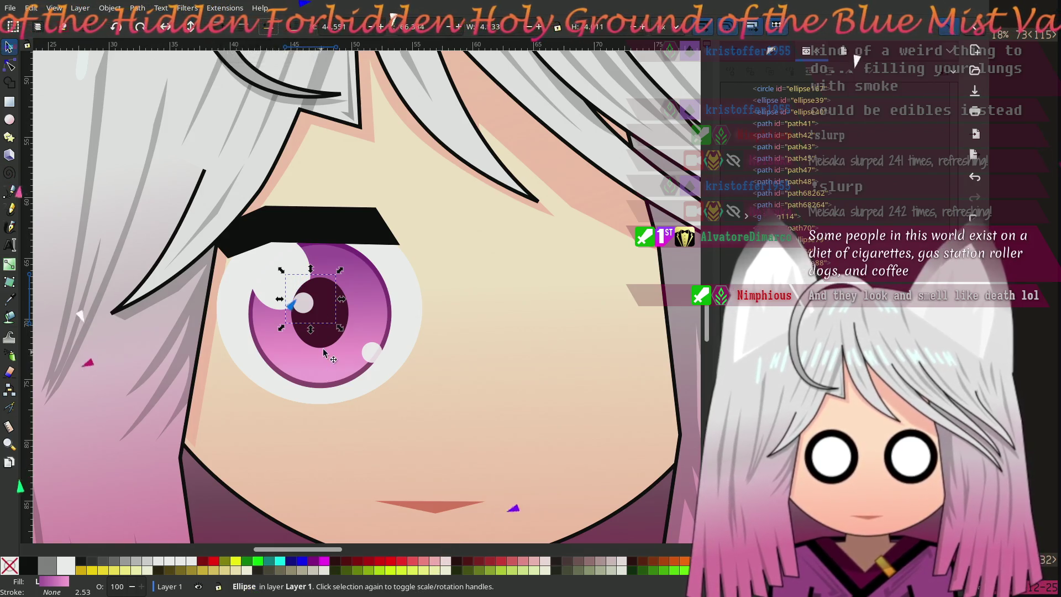
click(321, 332)
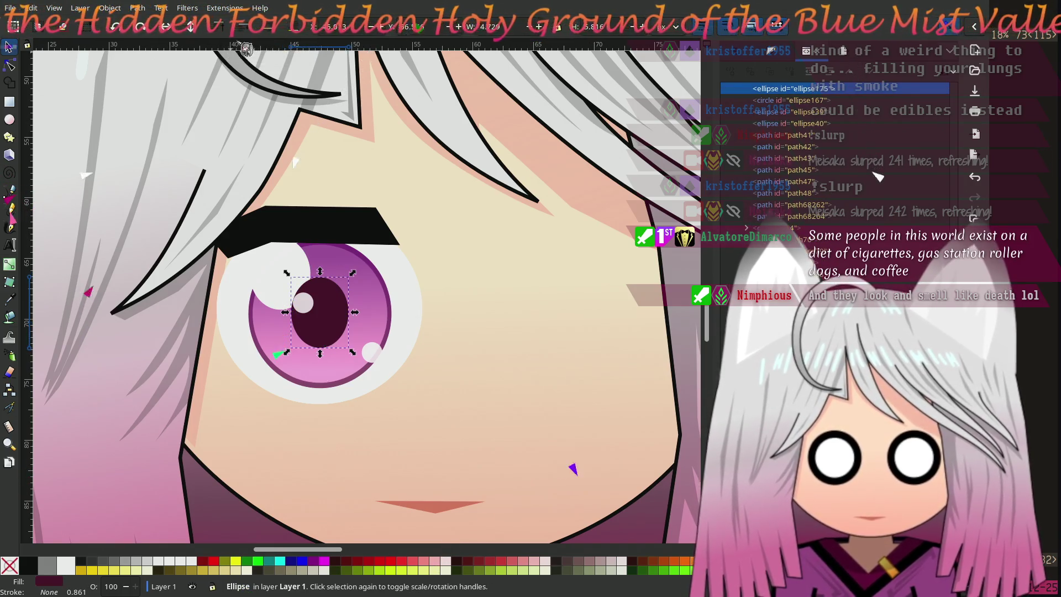
click(276, 37)
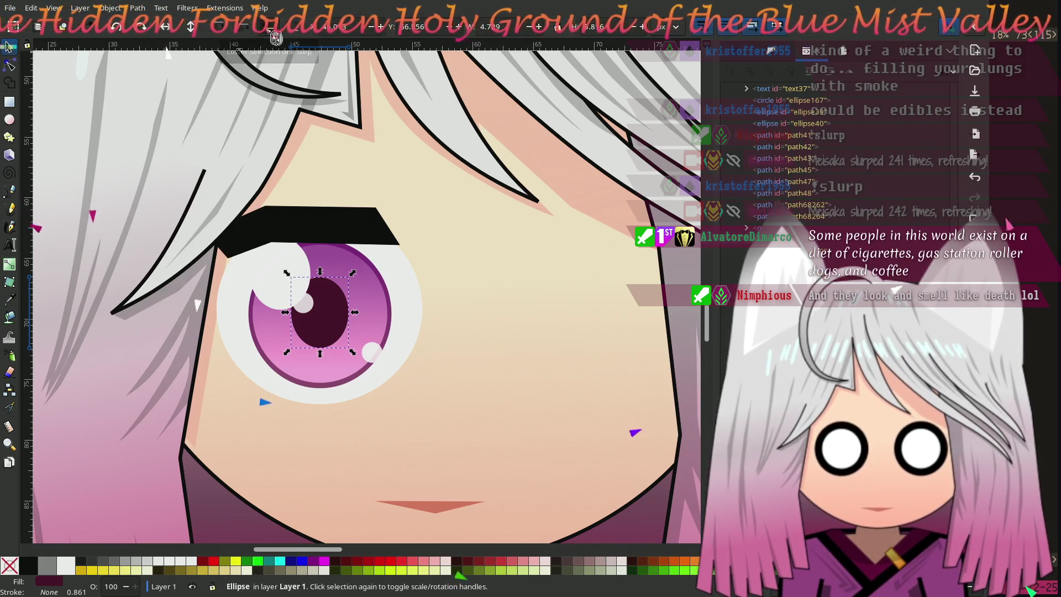
click(277, 38)
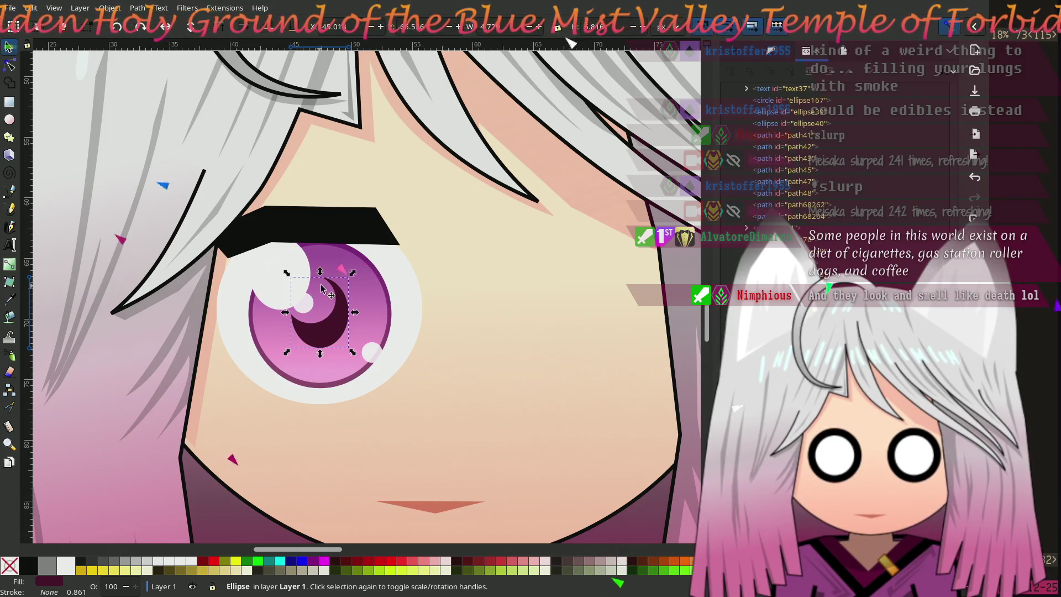
scroll(320, 288, left, 4)
click(471, 313)
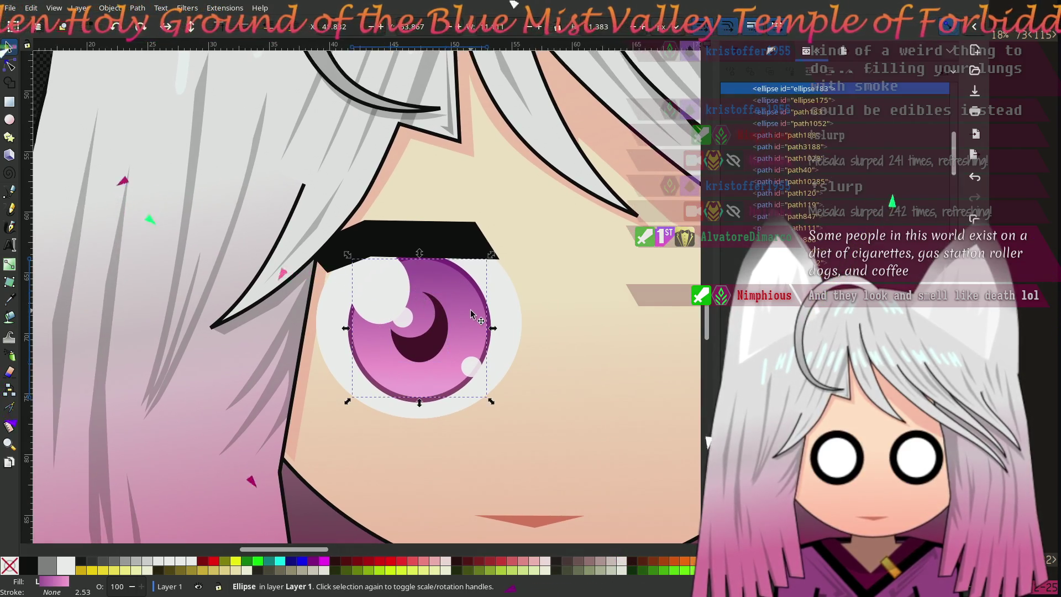
click(473, 363)
scroll(366, 323, down, 1)
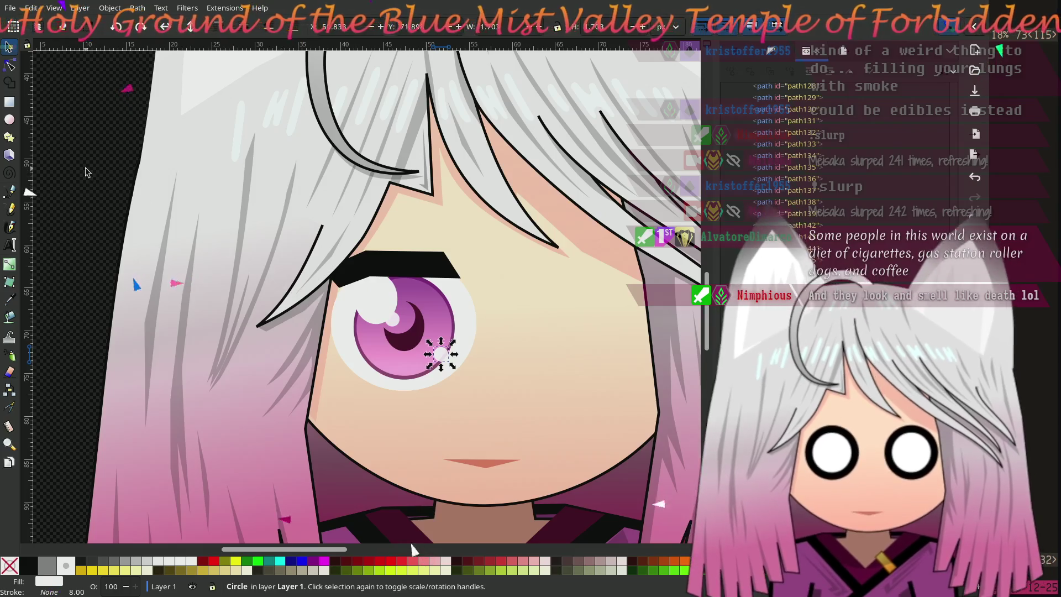
click(86, 172)
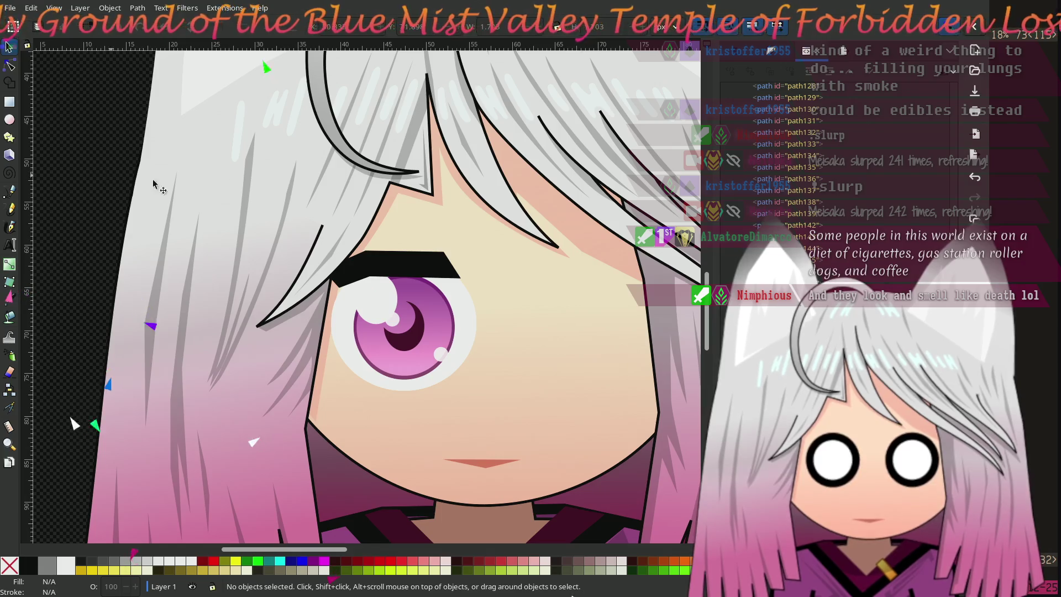
mouse_move(398, 221)
mouse_down()
mouse_move(368, 225)
mouse_move(363, 251)
mouse_up()
ctrl+scroll(363, 251, down, 1)
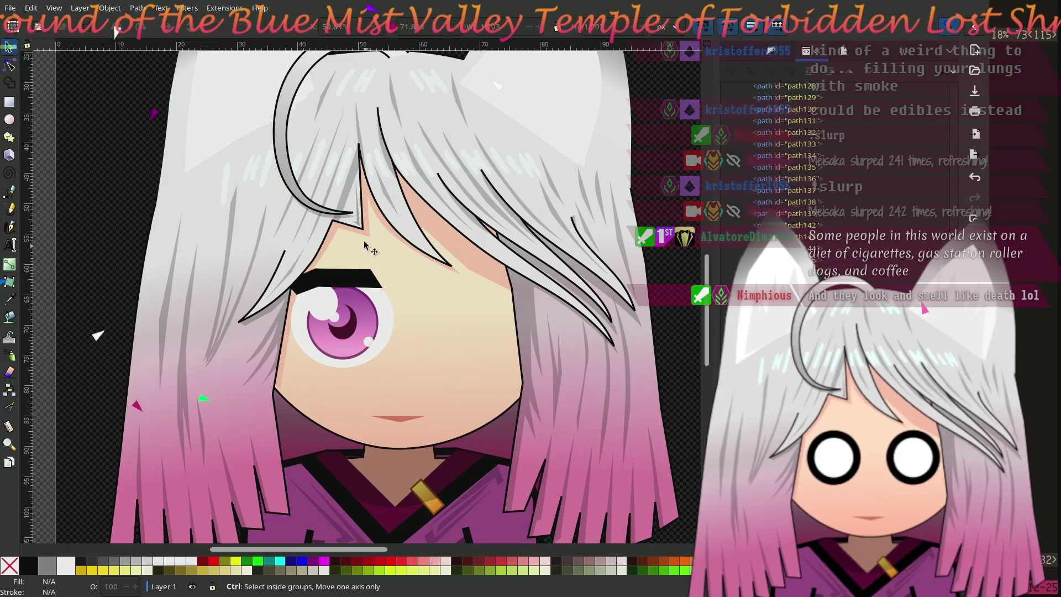
ctrl+scroll(362, 241, down, 1)
drag(362, 242, 419, 292)
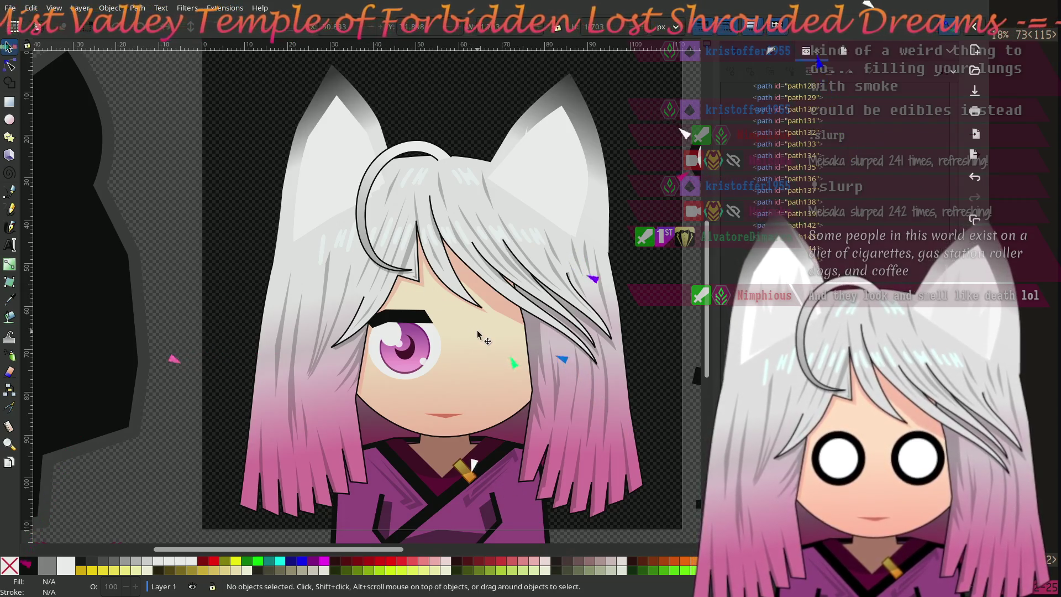
Drag the eyebrow's top-right node rightward to flatten and square its outer end
scroll(464, 342, up, 5)
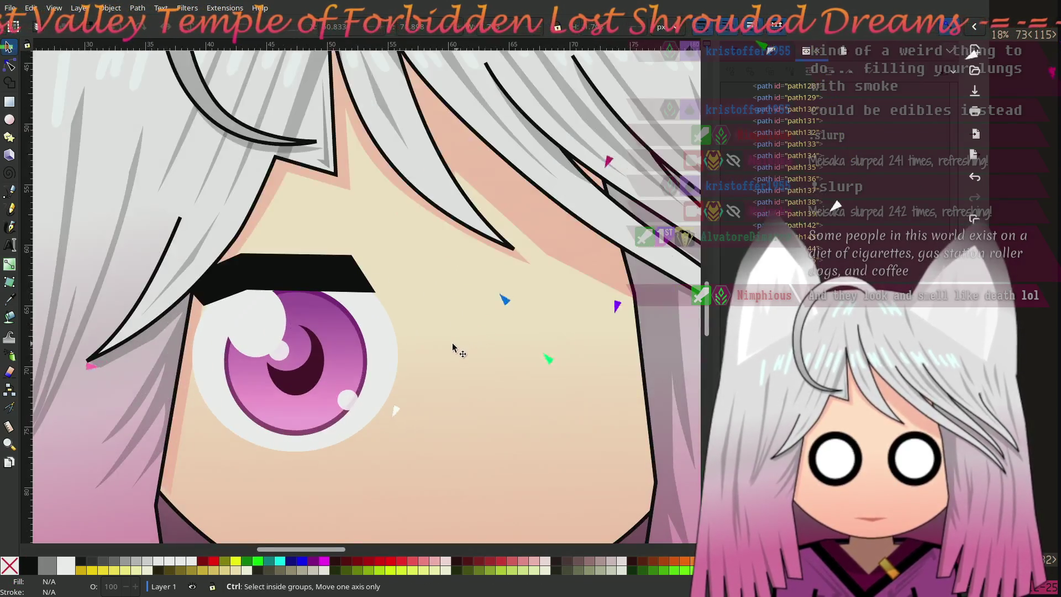
click(9, 66)
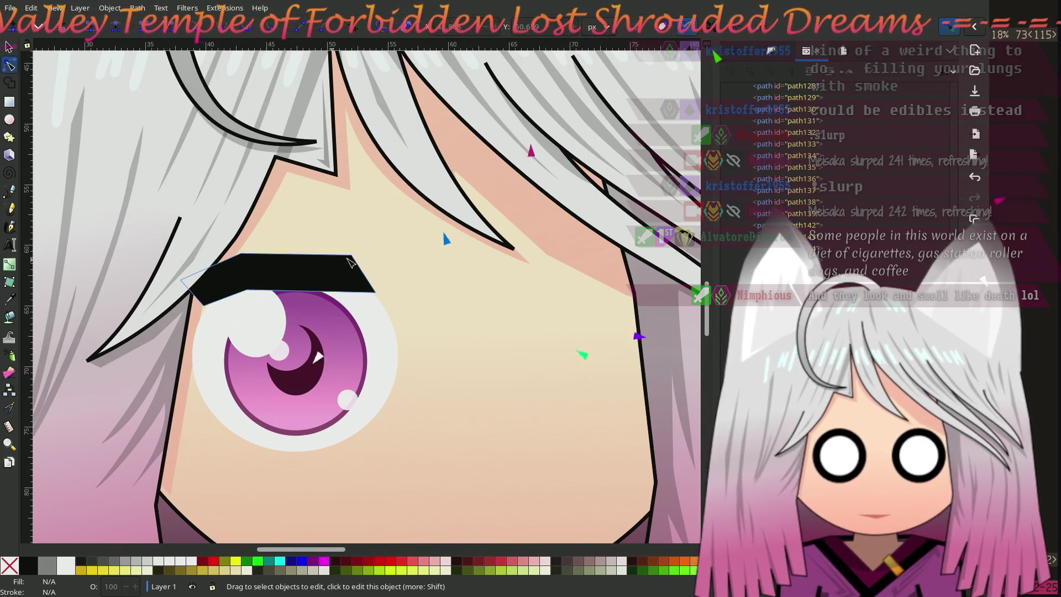
click(331, 279)
drag(352, 256, 366, 259)
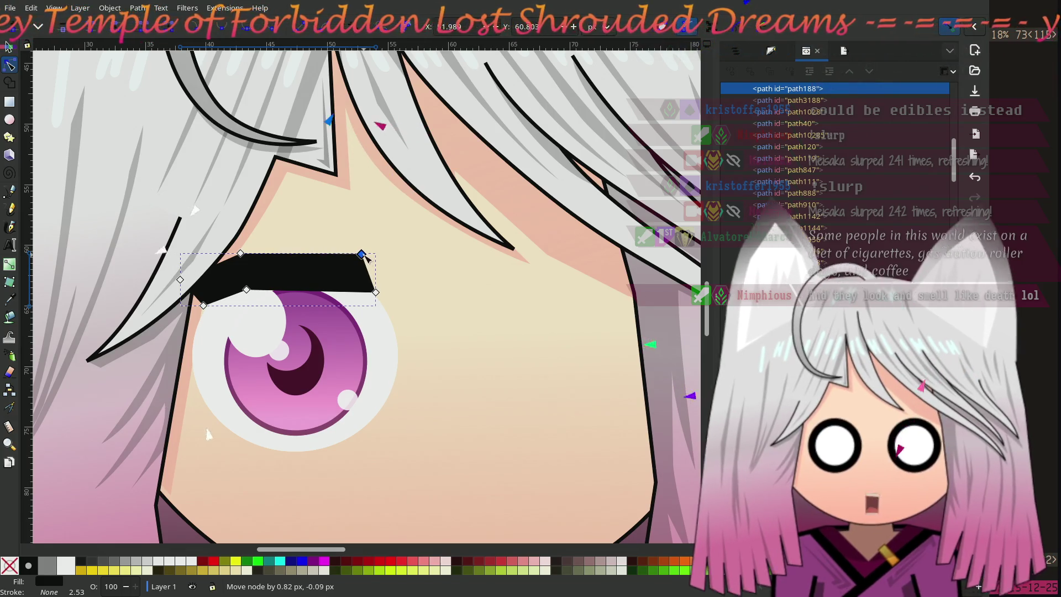
scroll(387, 258, left, 4)
scroll(387, 258, down, 1)
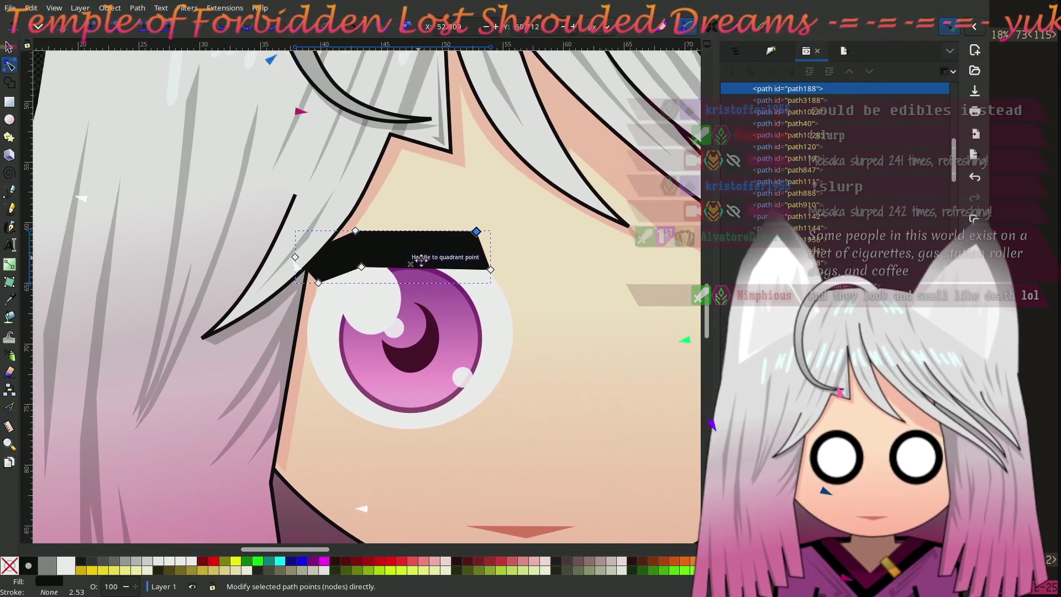
scroll(419, 257, left, 2)
scroll(419, 257, up, 1)
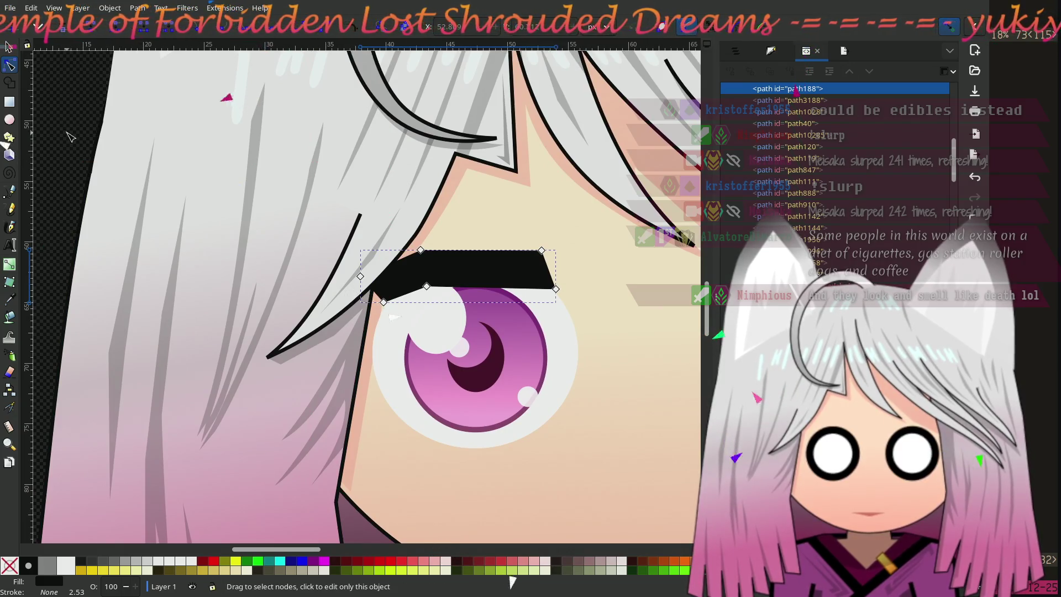
key(Escape)
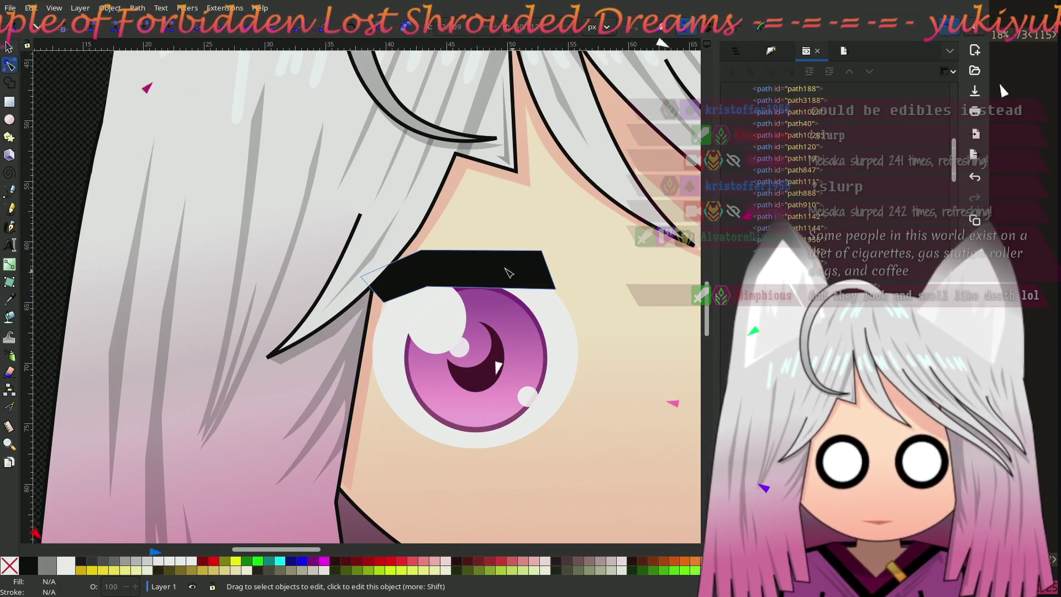
scroll(329, 261, right, 6)
scroll(328, 261, down, 2)
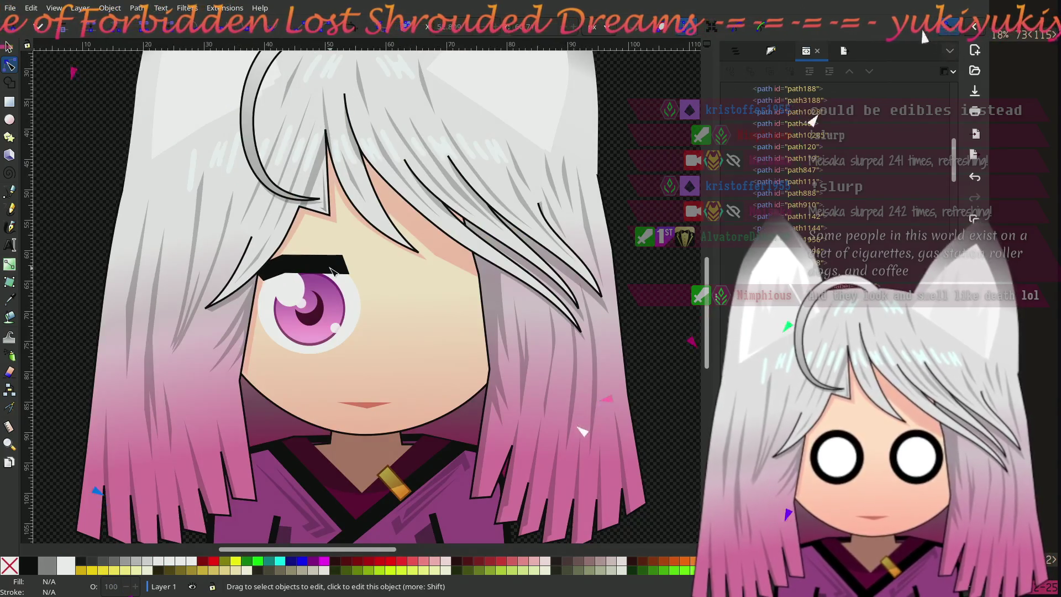
scroll(339, 272, up, 3)
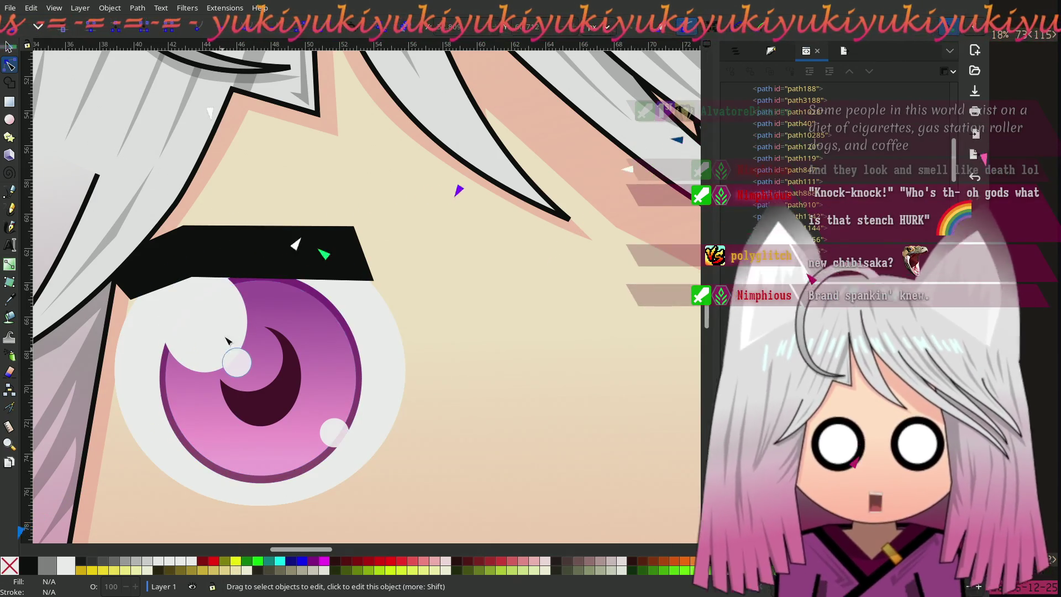
scroll(389, 350, down, 2)
scroll(389, 351, up, 1)
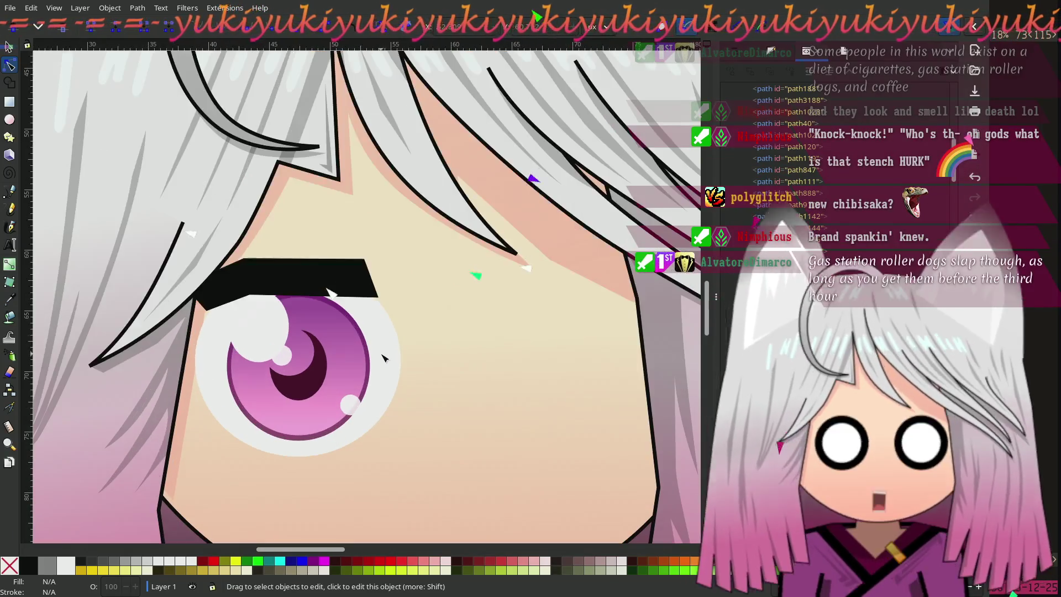
scroll(389, 385, down, 3)
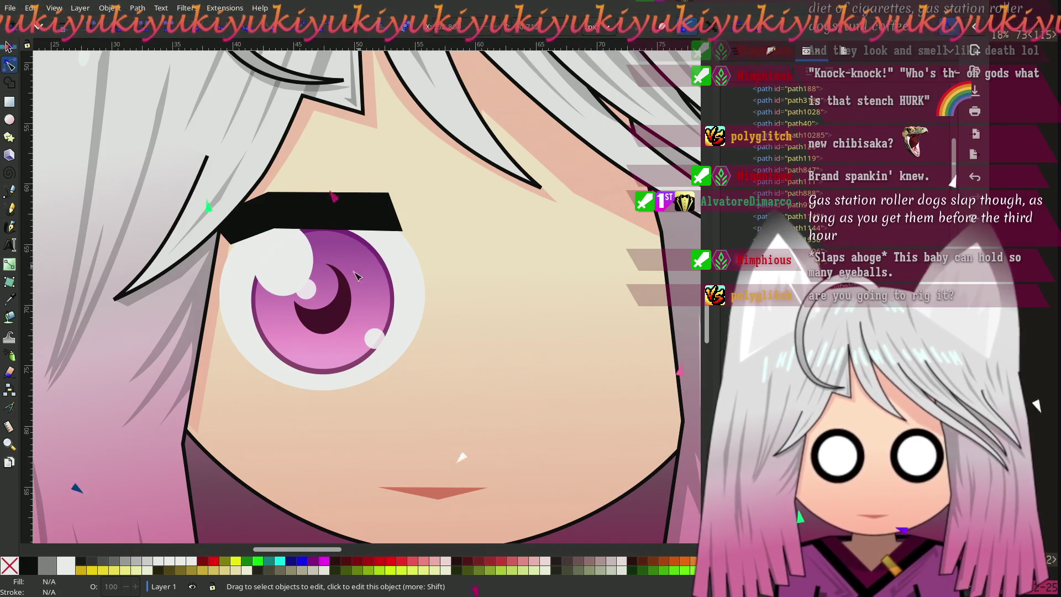
Pan the close-up to recentre the eye and face, then return to the Selector tool
drag(284, 333, 351, 345)
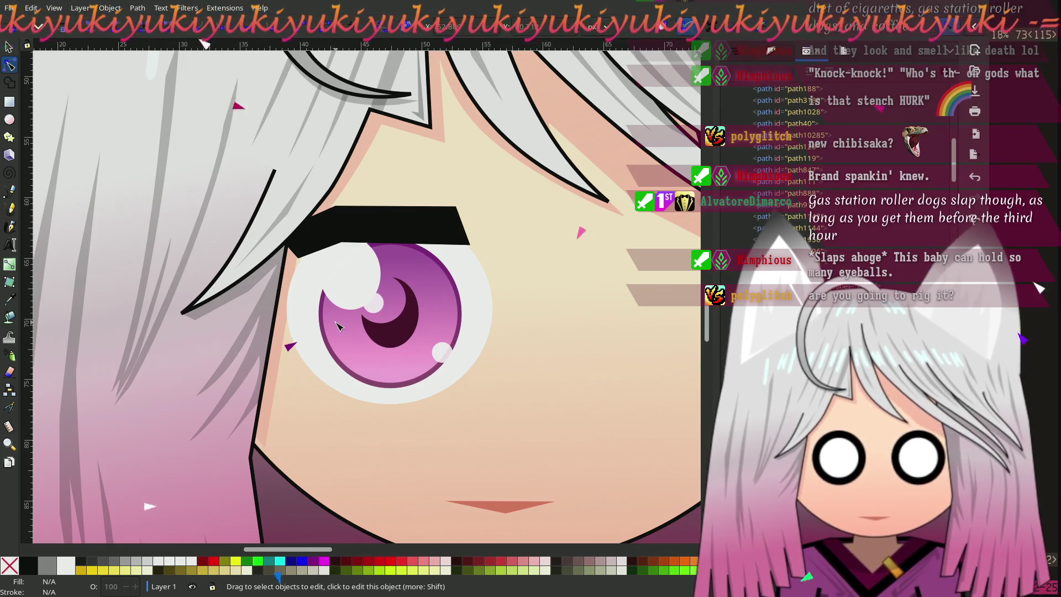
ctrl+scroll(340, 328, down, 2)
ctrl+scroll(340, 328, up, 1)
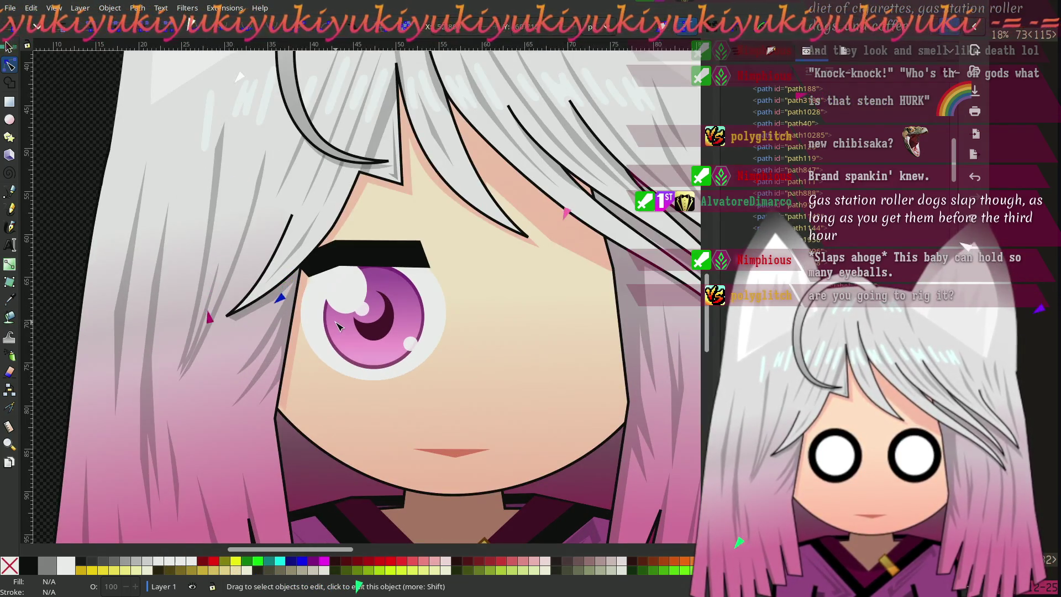
drag(317, 335, 293, 334)
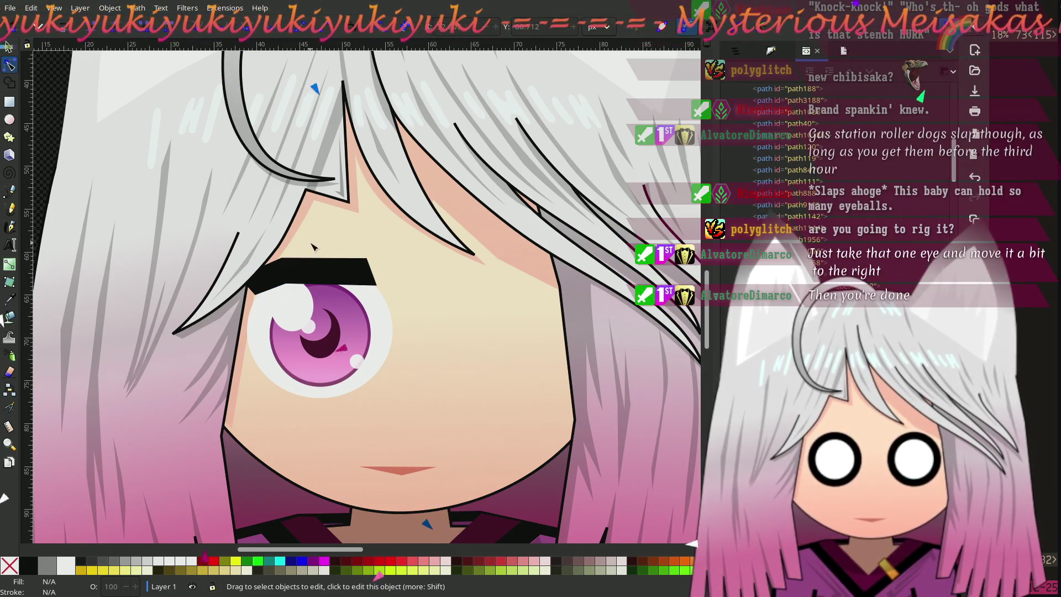
click(8, 47)
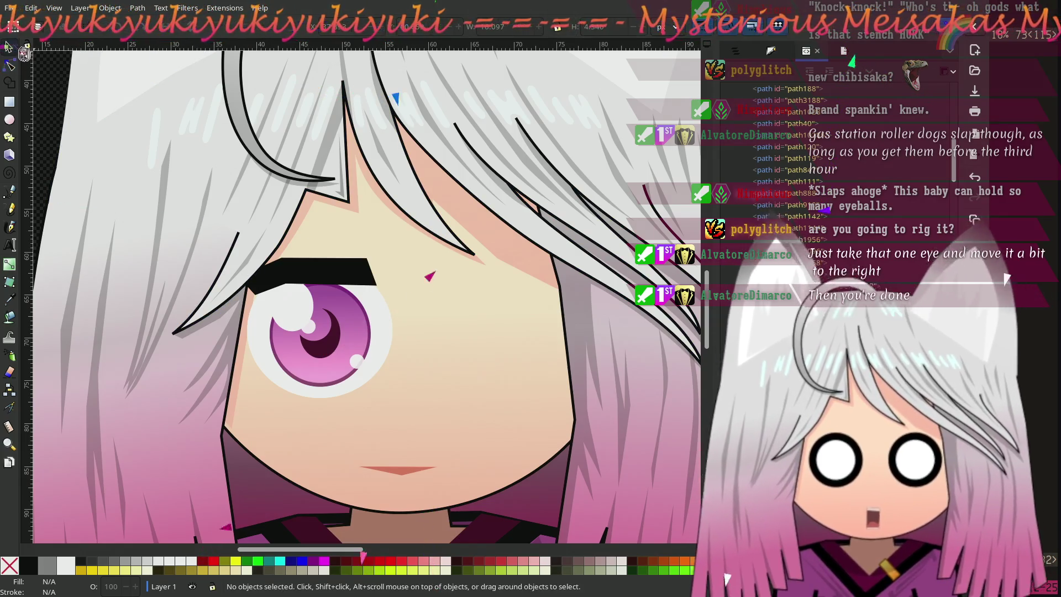
Shift-select the small highlight, pupil shapes and iris circle of the eye
click(308, 323)
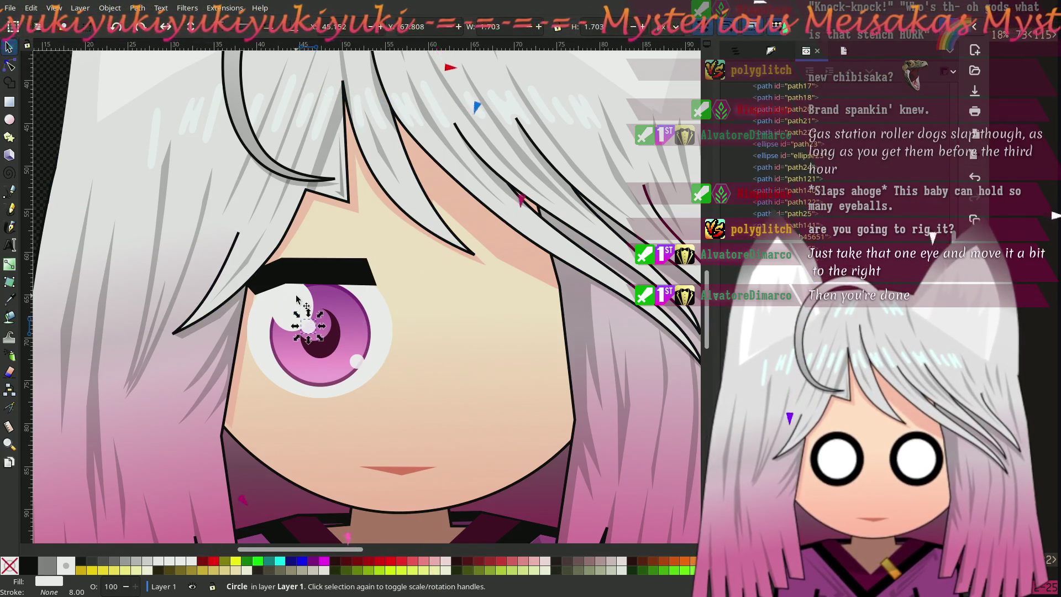
shift+click(308, 327)
shift+click(325, 329)
shift+click(332, 354)
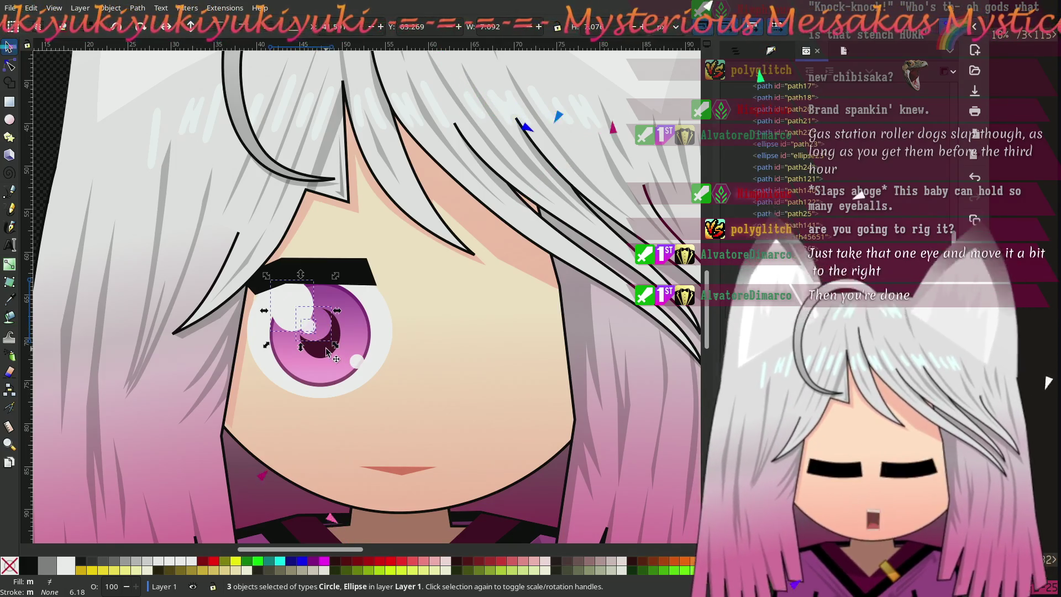
shift+click(356, 347)
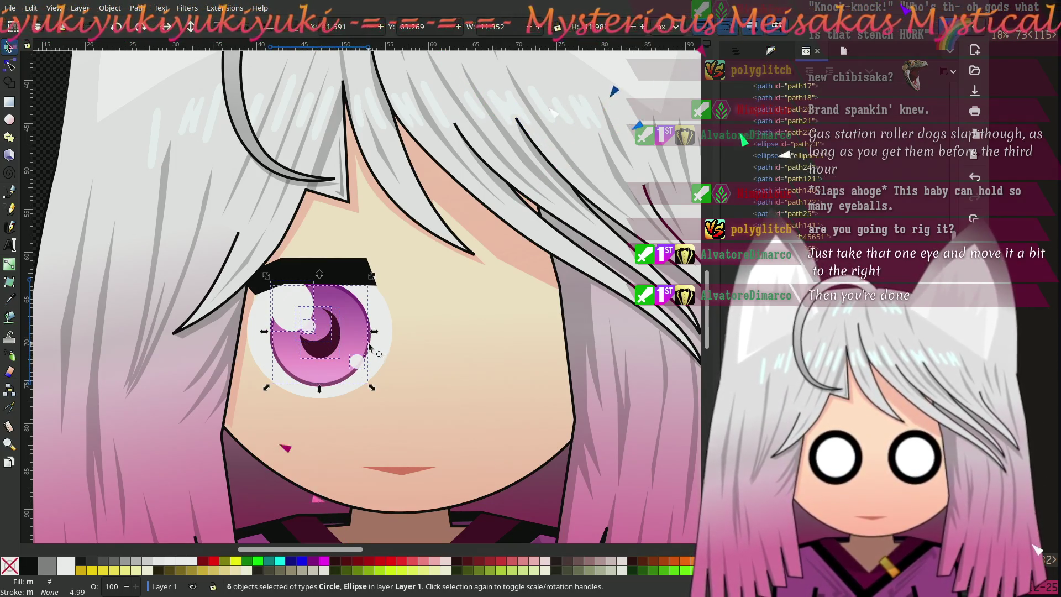
shift+click(373, 347)
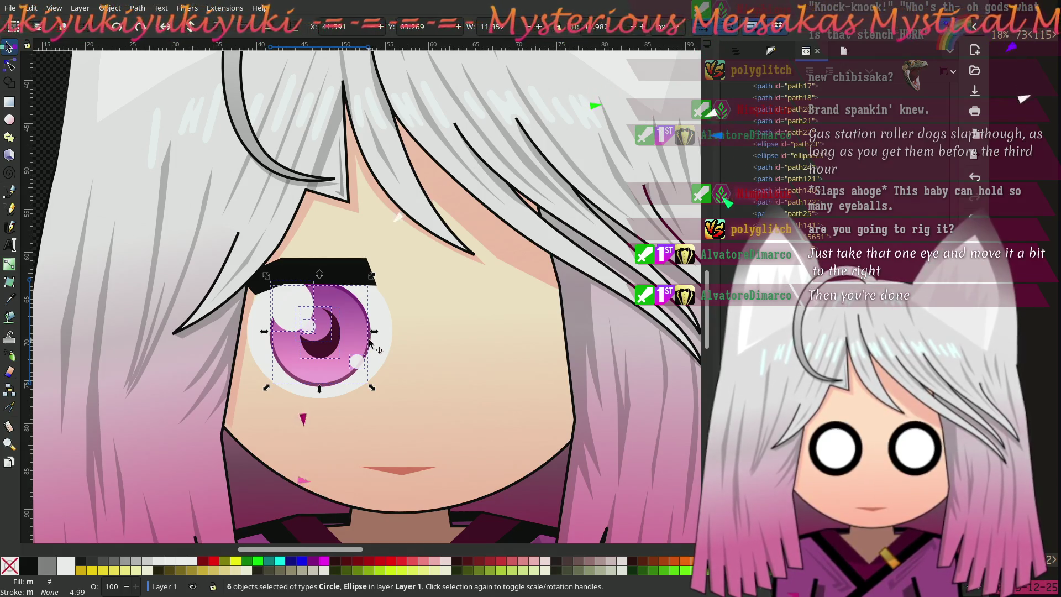
shift+click(371, 343)
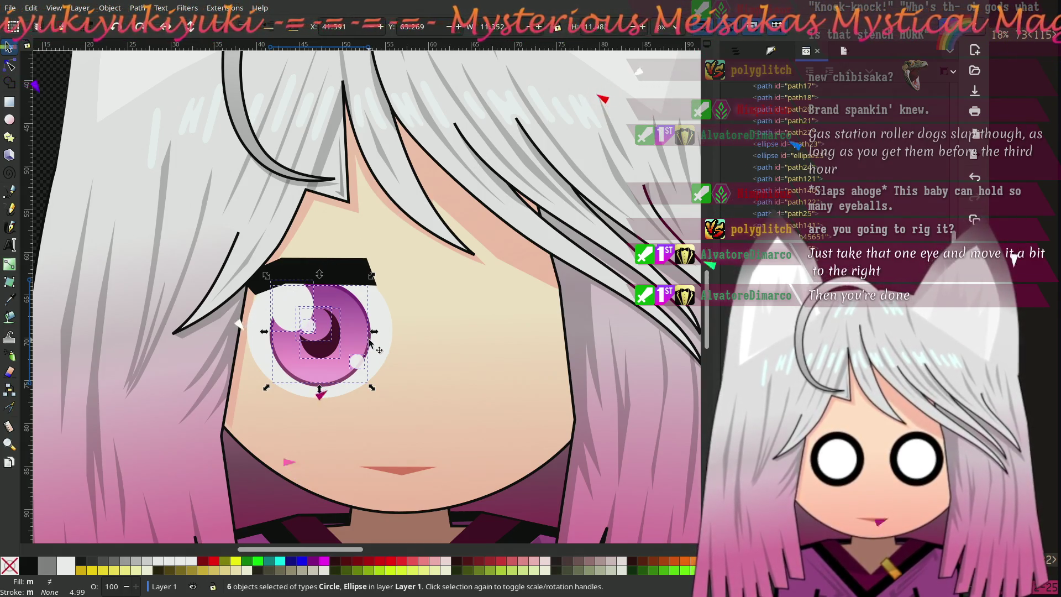
shift+click(371, 343)
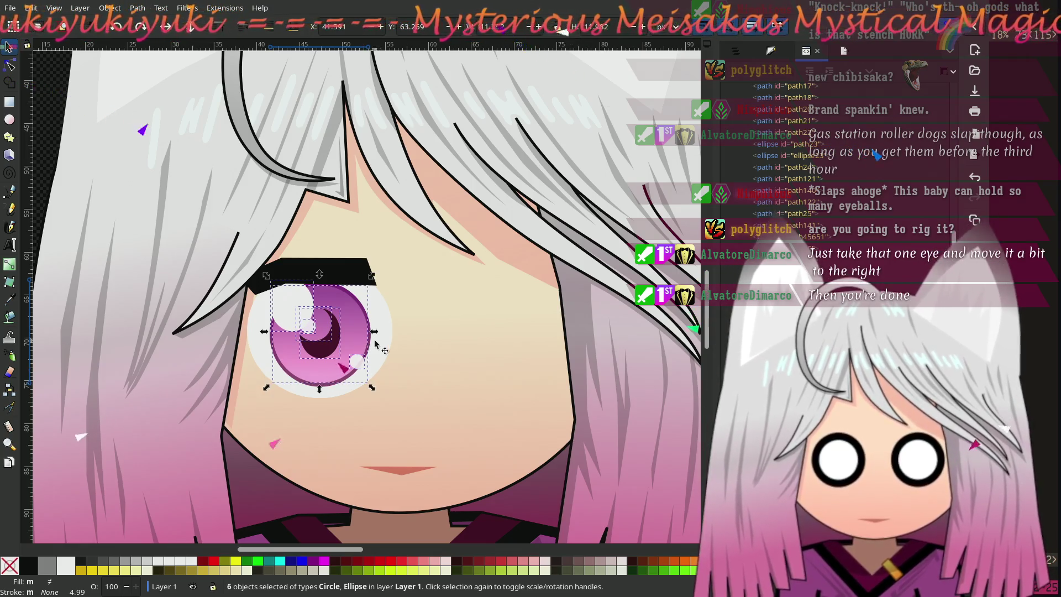
shift+click(371, 343)
shift+click(371, 343)
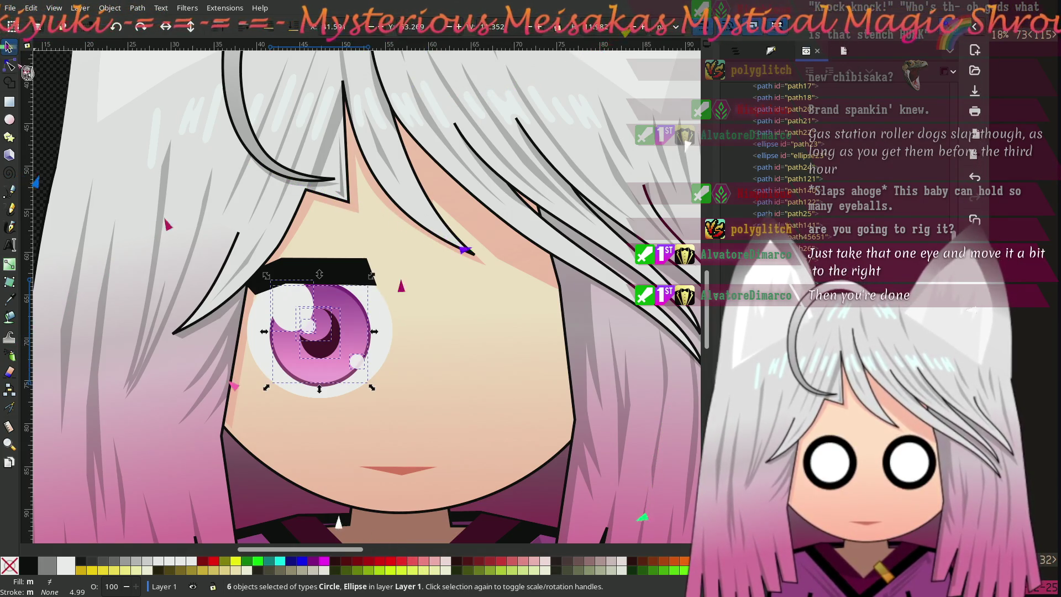
Add the eye white and eyebrow to the selection, making nine selected objects
key(n)
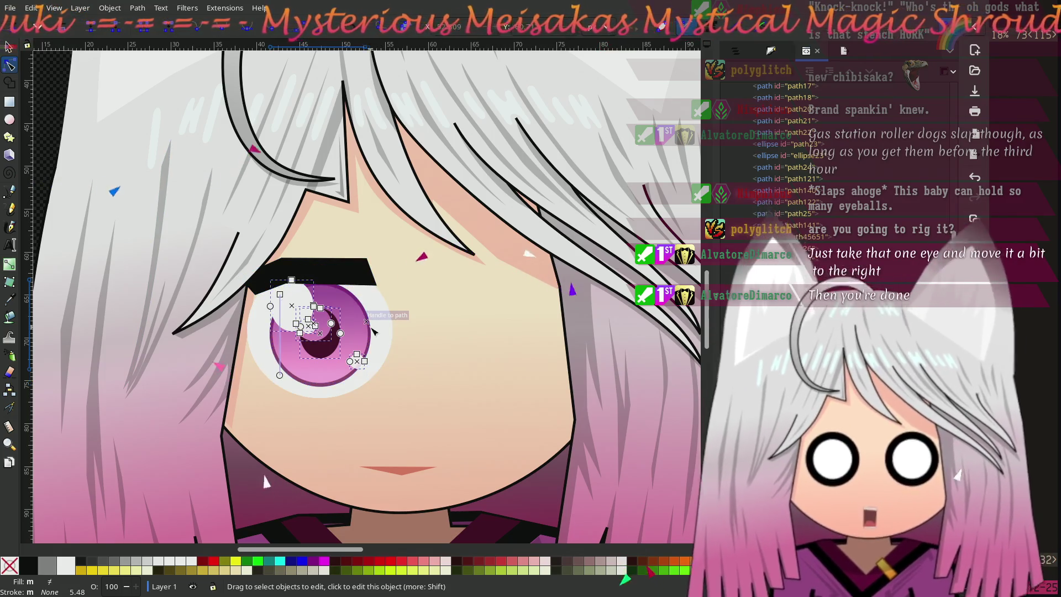
shift+click(376, 318)
key(greater)
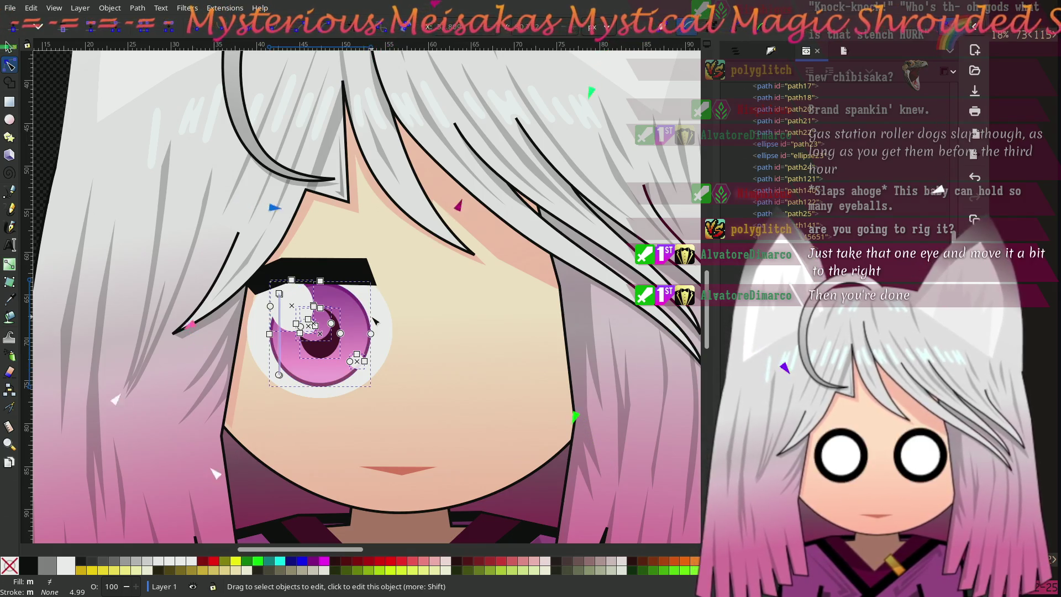
shift+click(355, 265)
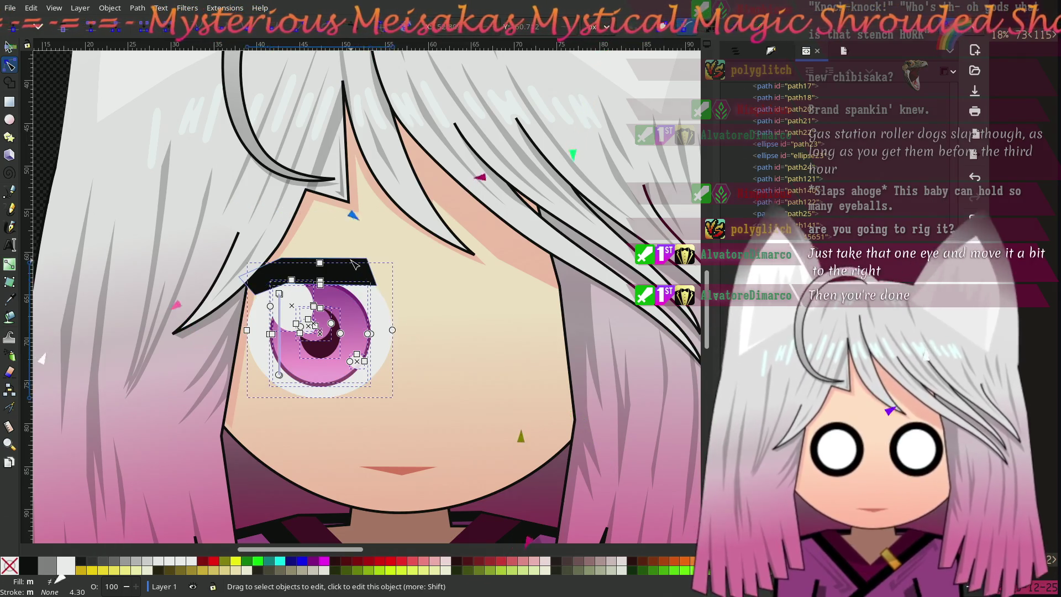
shift+click(354, 265)
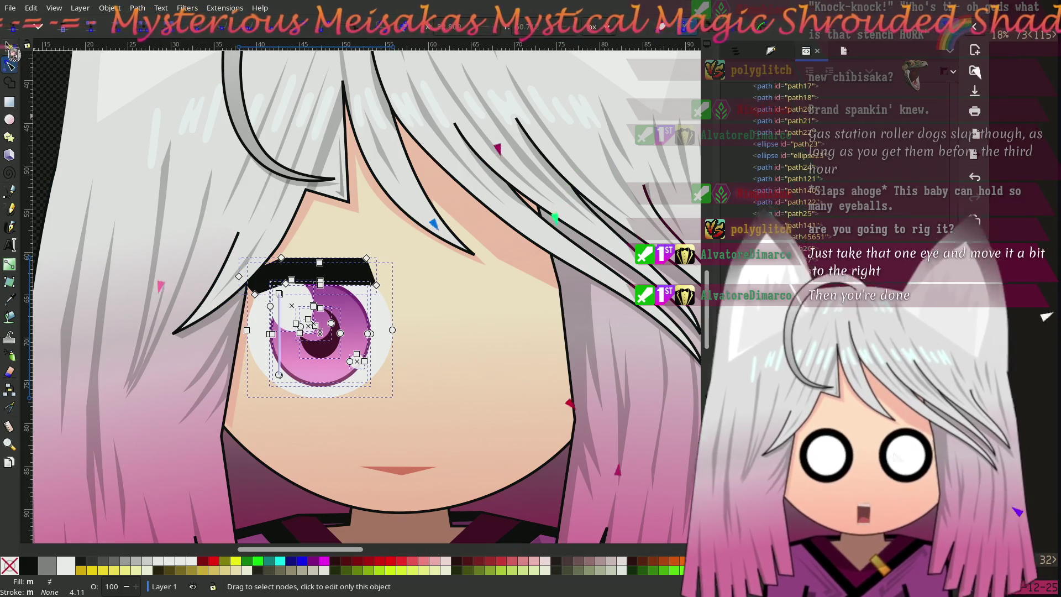
click(8, 46)
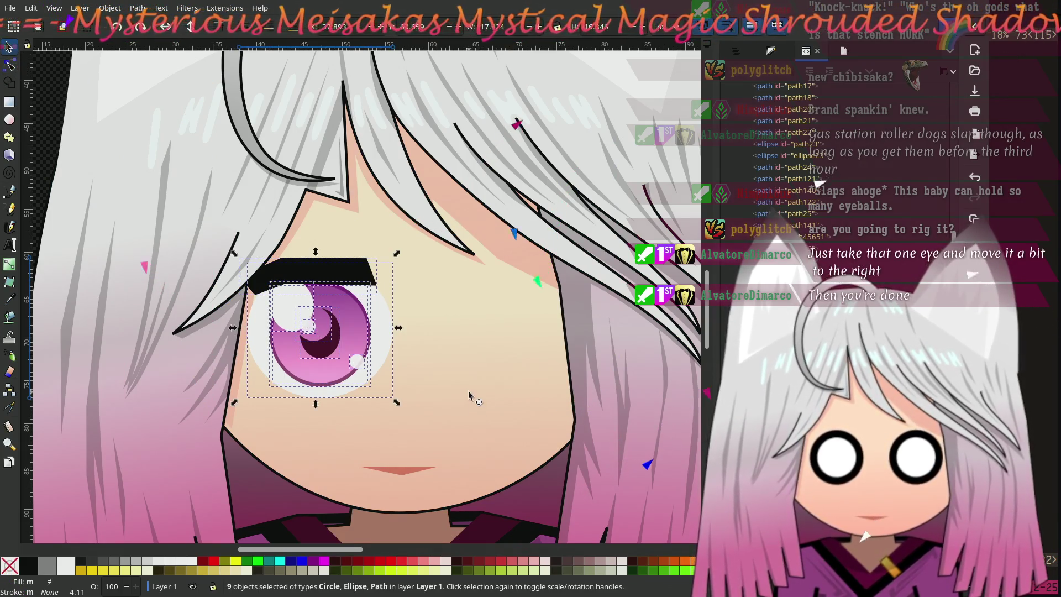
Drag the eye-and-eyebrow group slightly right and down, then deselect and zoom out
drag(331, 339, 415, 348)
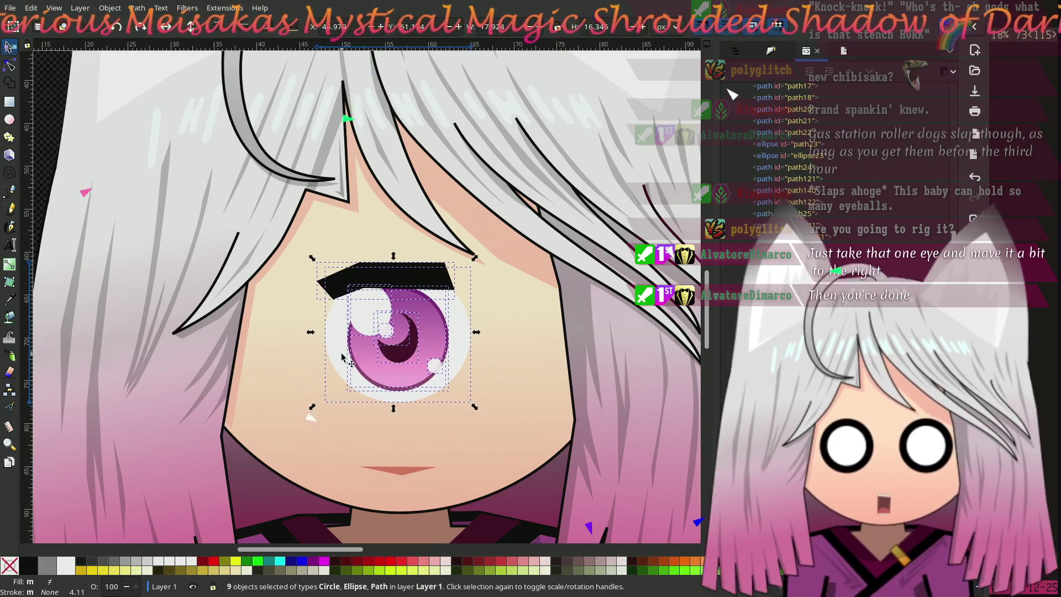
scroll(445, 360, left, 5)
click(95, 220)
scroll(102, 224, down, 1)
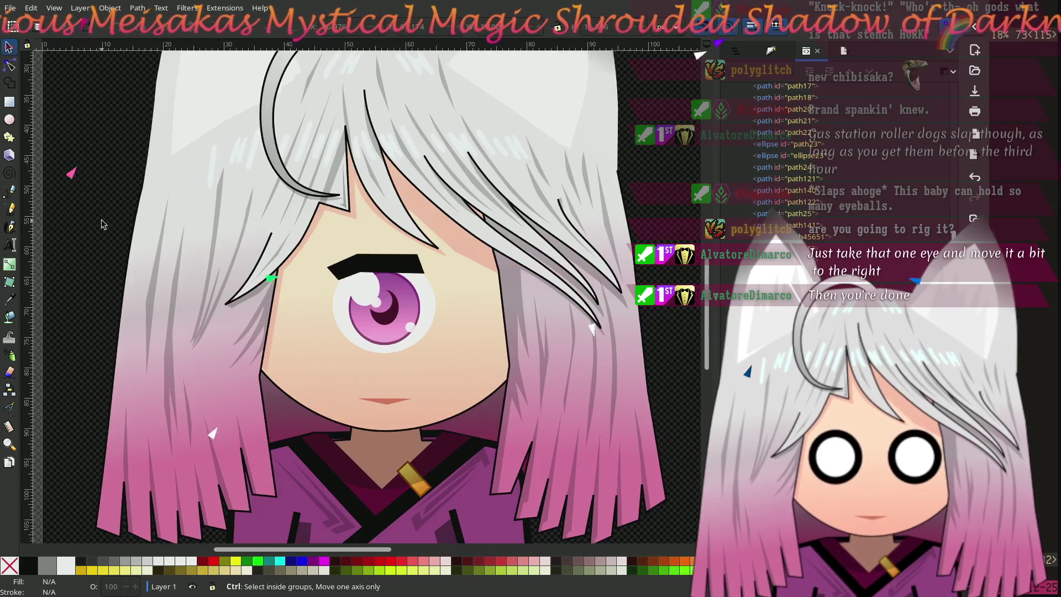
scroll(101, 224, down, 2)
scroll(166, 249, up, 1)
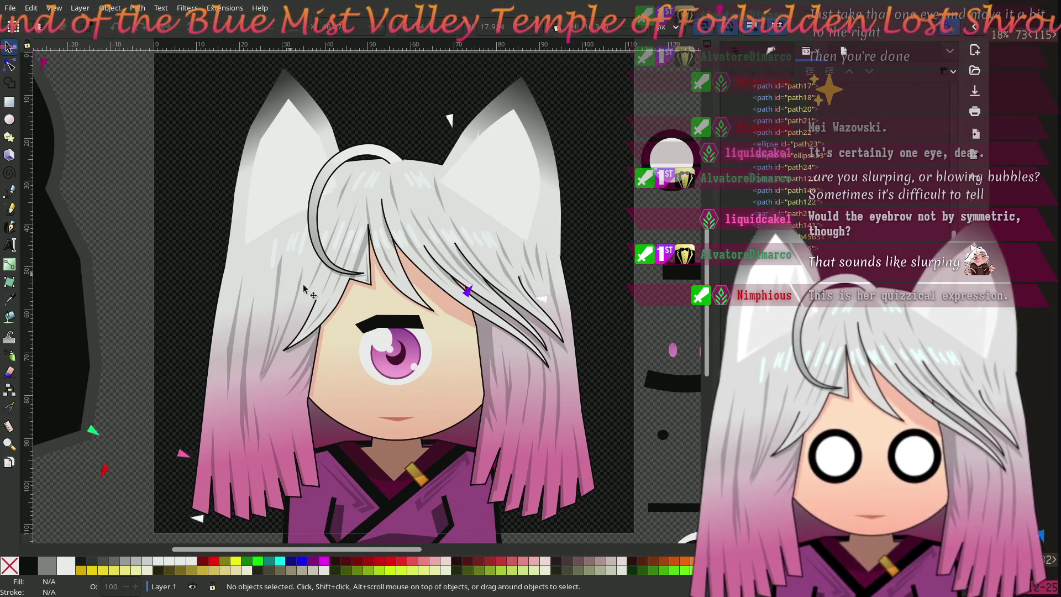
Zoom in on the eye and switch to the Node tool for picking individual shapes
scroll(467, 382, up, 3)
scroll(367, 339, left, 4)
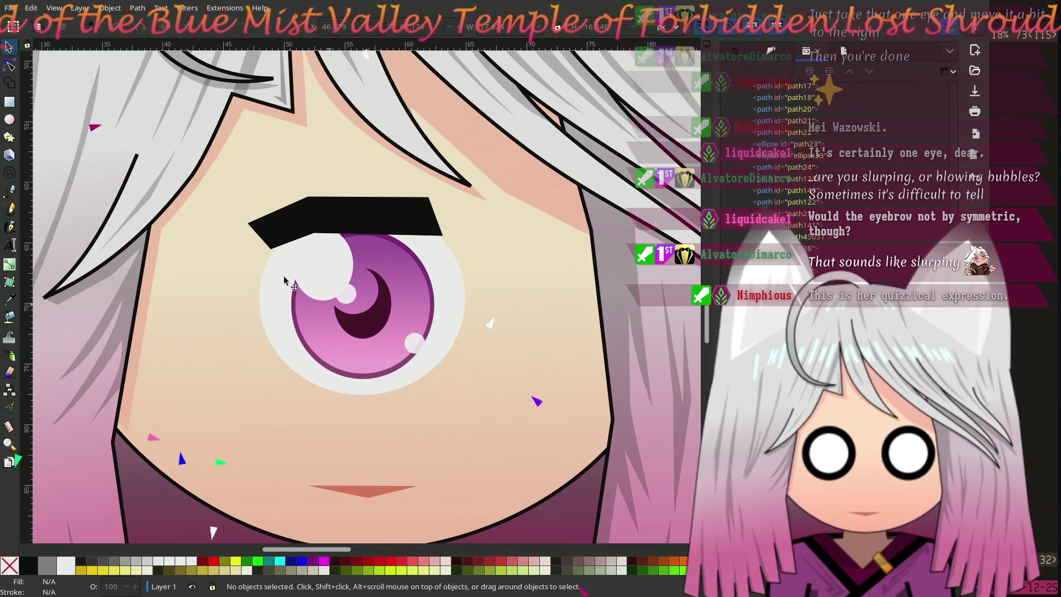
click(10, 66)
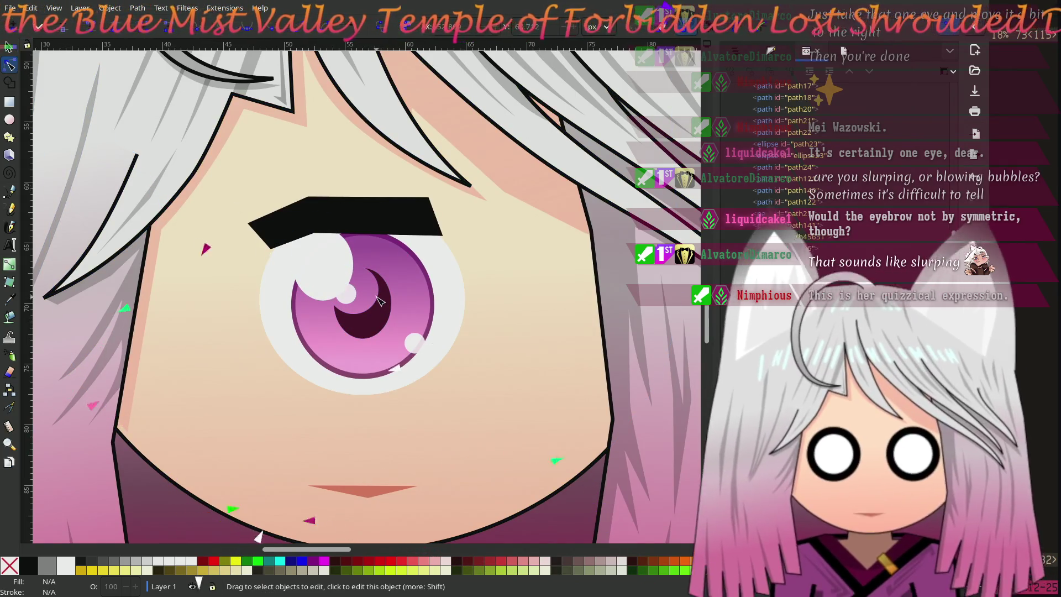
scroll(369, 300, down, 2)
scroll(375, 302, down, 1)
scroll(379, 304, up, 1)
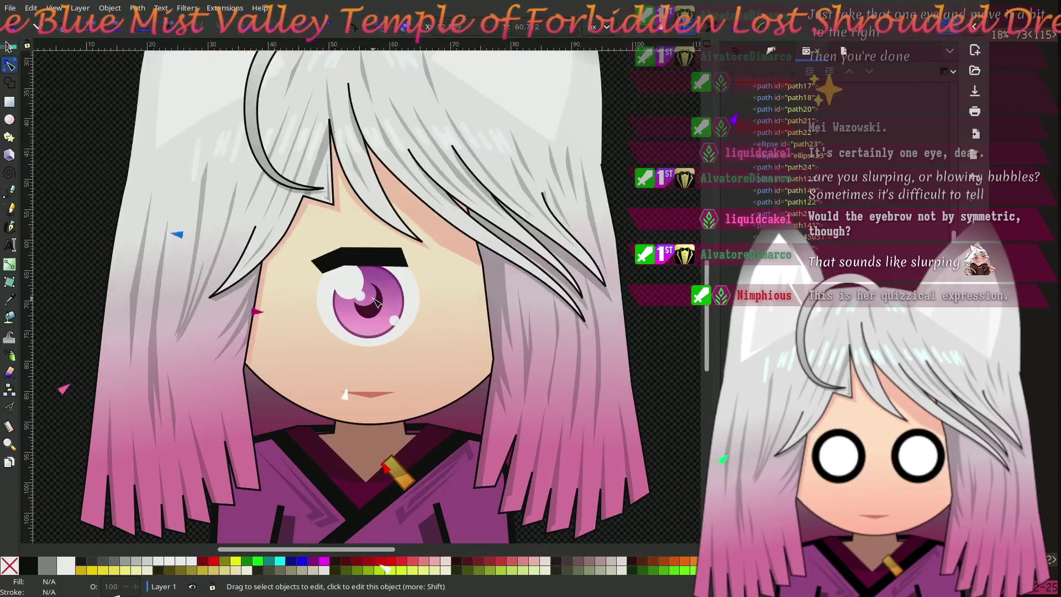
scroll(384, 308, up, 3)
Select the eye's highlights, pupil, iris, white ellipse and the black eyebrow together
click(391, 334)
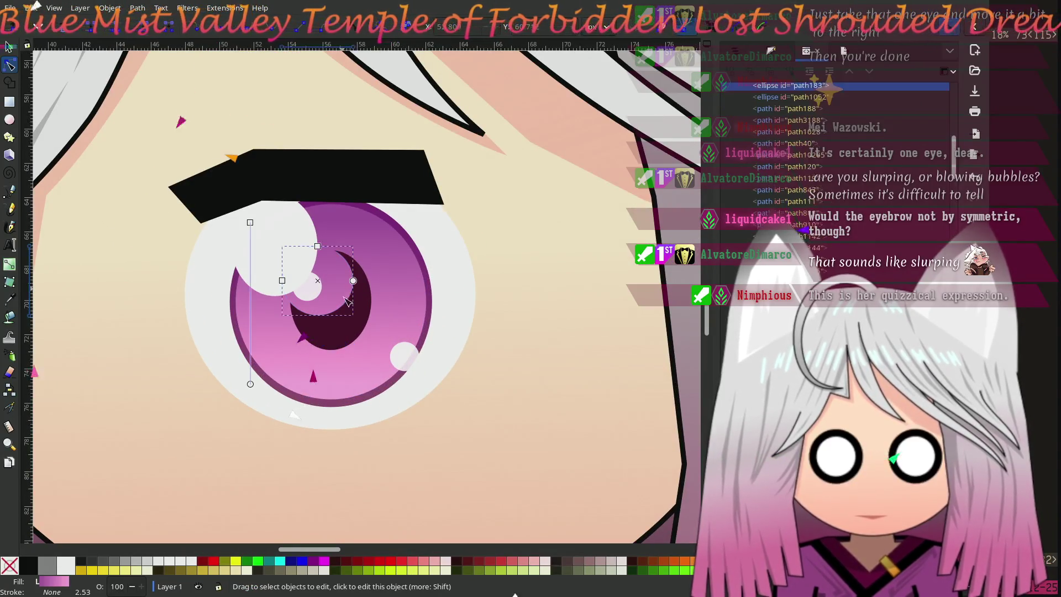
shift+click(391, 352)
shift+click(431, 332)
shift+click(266, 234)
shift+click(471, 301)
shift+click(249, 186)
Drag the selected eye and eyebrow left, nearer the hair
scroll(311, 339, left, 3)
scroll(312, 339, left, 3)
scroll(221, 249, down, 2)
key(s)
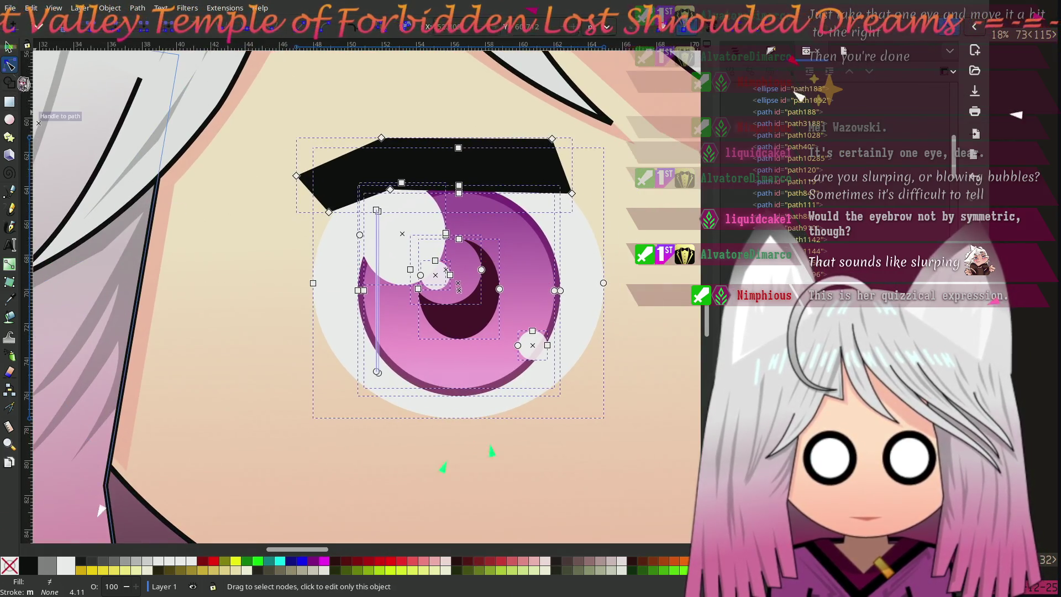
drag(507, 294, 336, 281)
scroll(364, 279, down, 1)
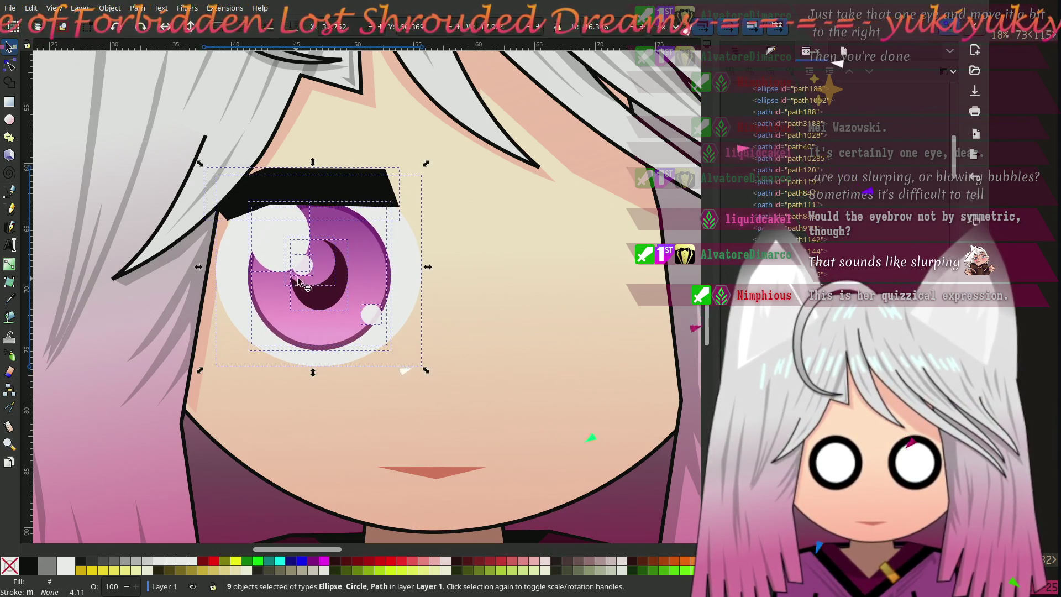
Duplicate the eye-white ellipse and move the copy to the right eye position
scroll(92, 152, left, 5)
key(Escape)
scroll(114, 160, right, 6)
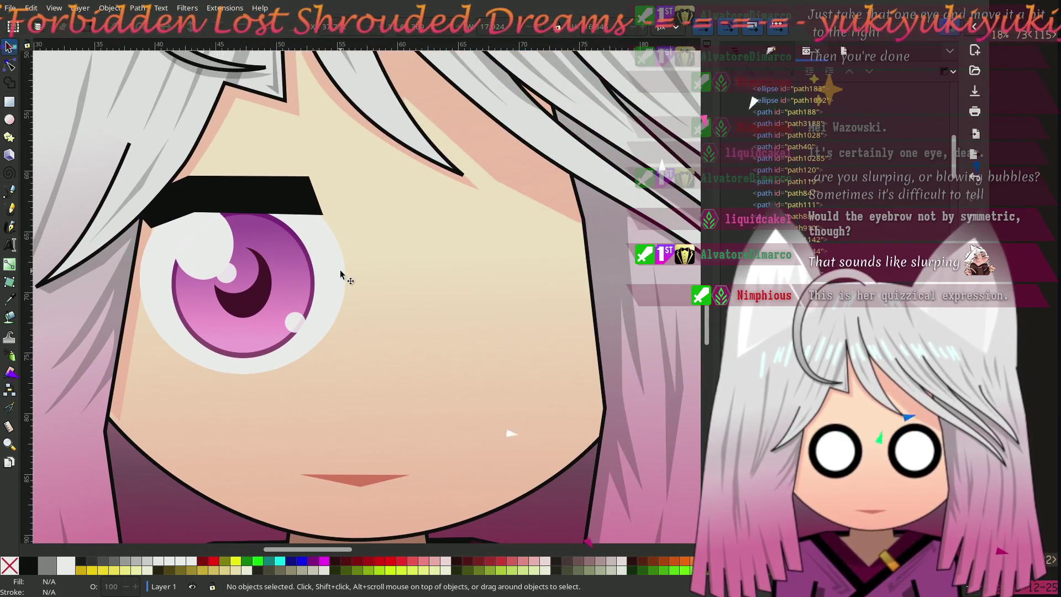
click(340, 269)
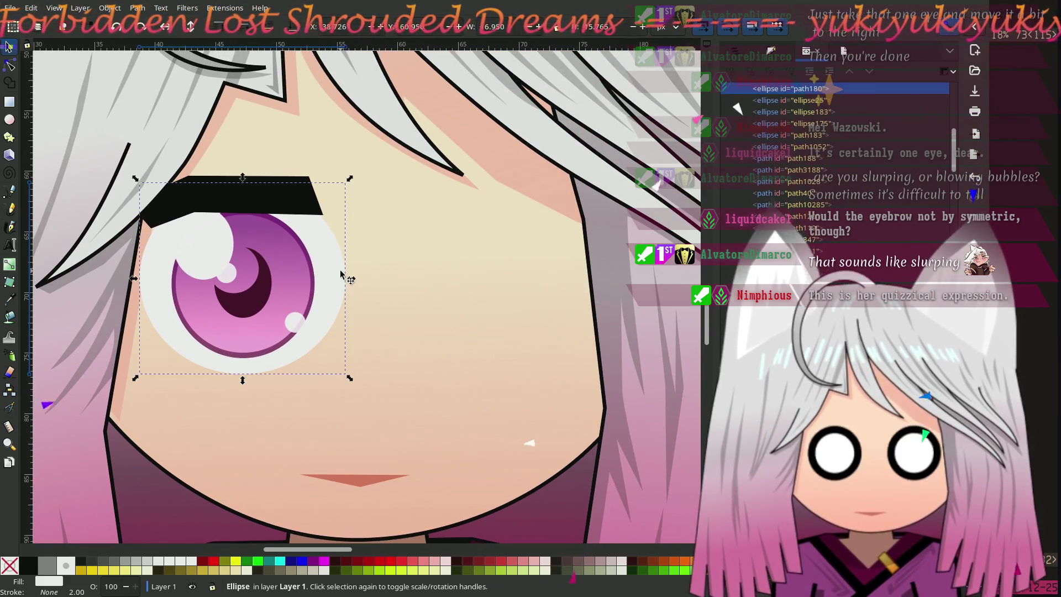
key(Home)
mouse_move(275, 287)
mouse_down()
mouse_move(551, 291)
mouse_move(498, 284)
mouse_move(506, 281)
mouse_up()
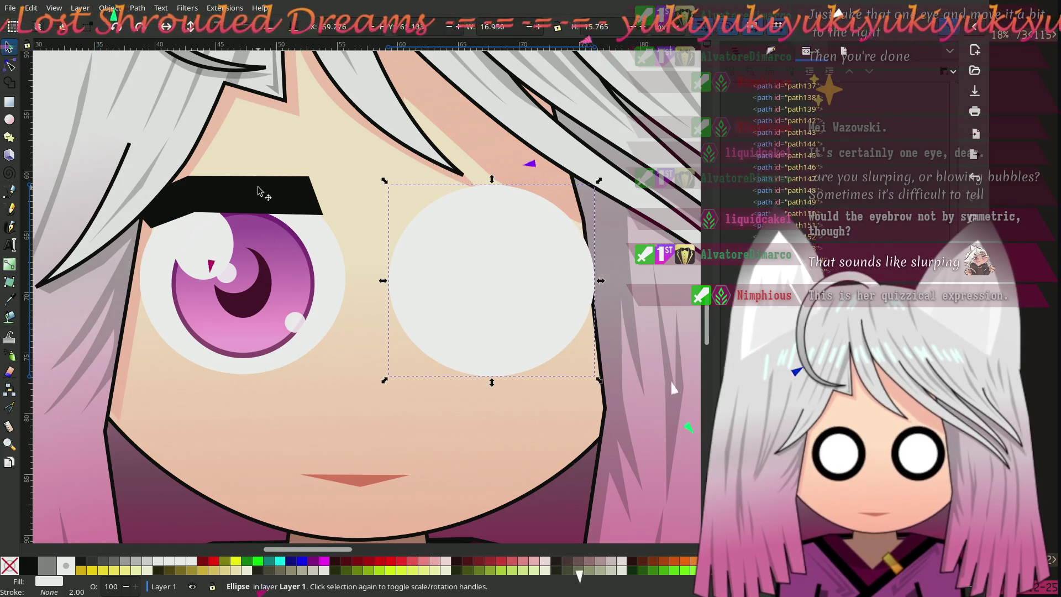
Duplicate the eyebrow, mirror it horizontally, and place it over the right eye
click(260, 192)
key(ctrl+d)
mouse_move(260, 193)
mouse_down()
mouse_move(498, 224)
mouse_move(511, 196)
mouse_up()
key(h)
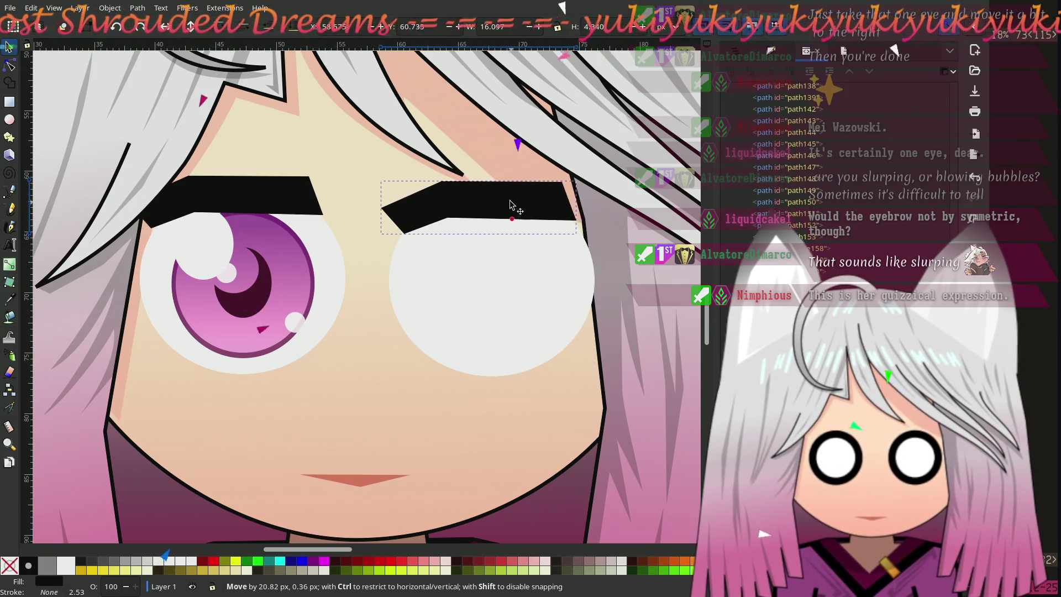
key(h)
drag(435, 204, 463, 202)
click(461, 327)
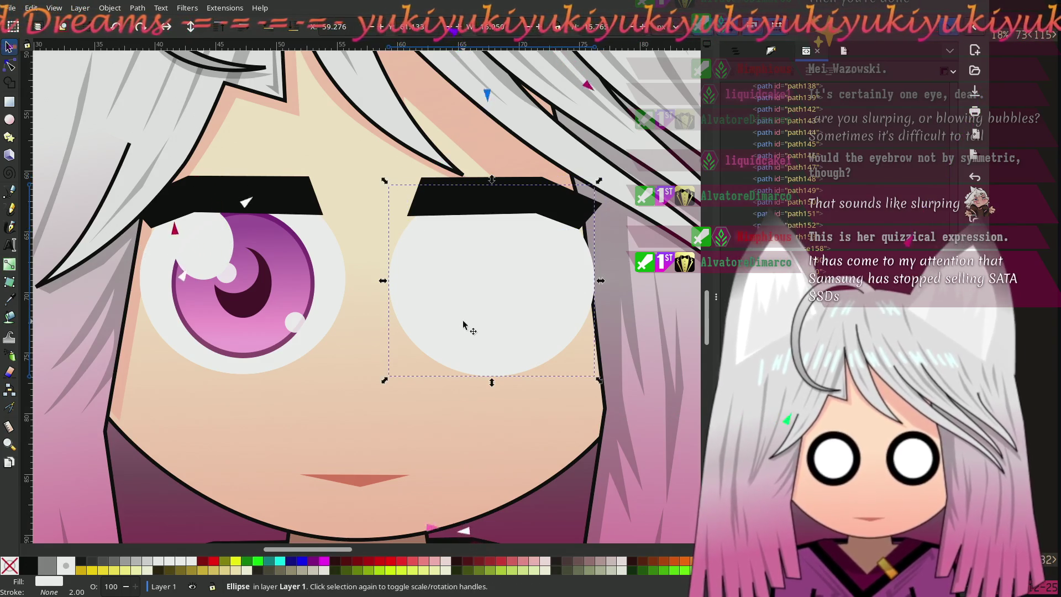
click(322, 305)
drag(485, 297, 484, 293)
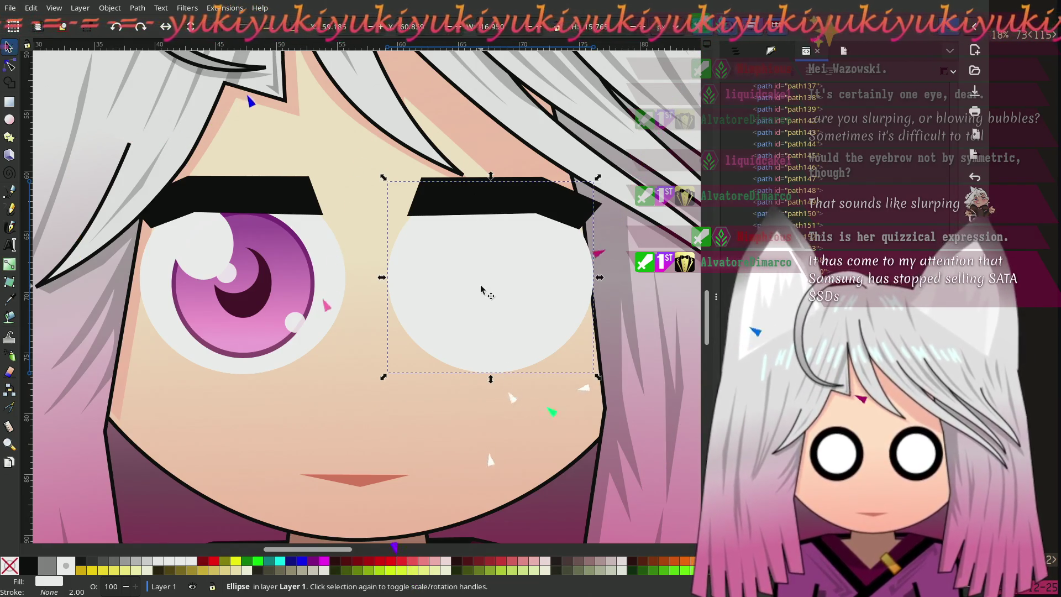
drag(475, 265, 475, 267)
scroll(327, 303, down, 2)
scroll(299, 296, left, 4)
scroll(299, 296, up, 1)
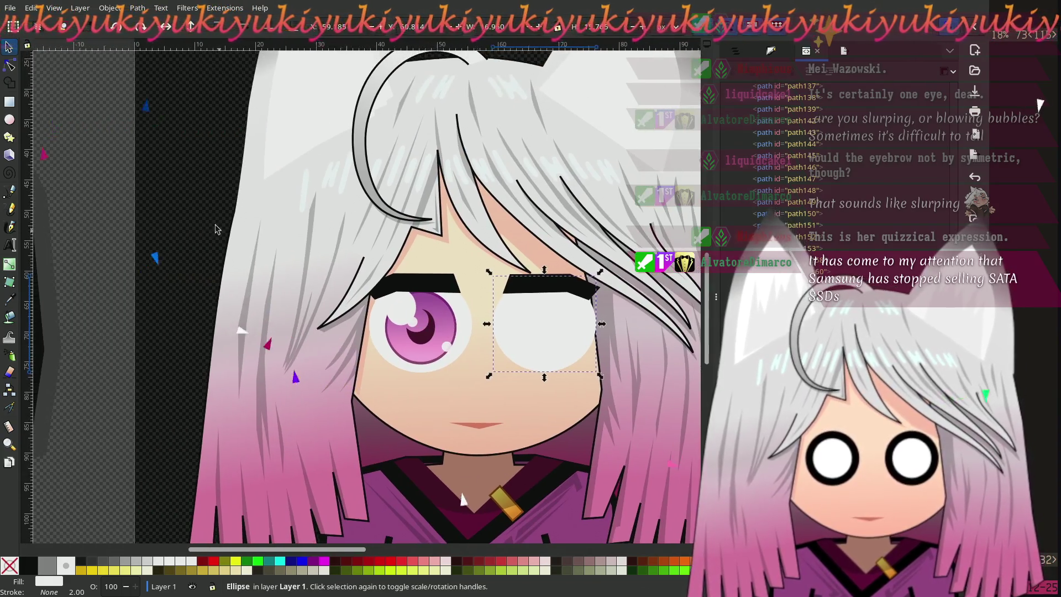
click(161, 256)
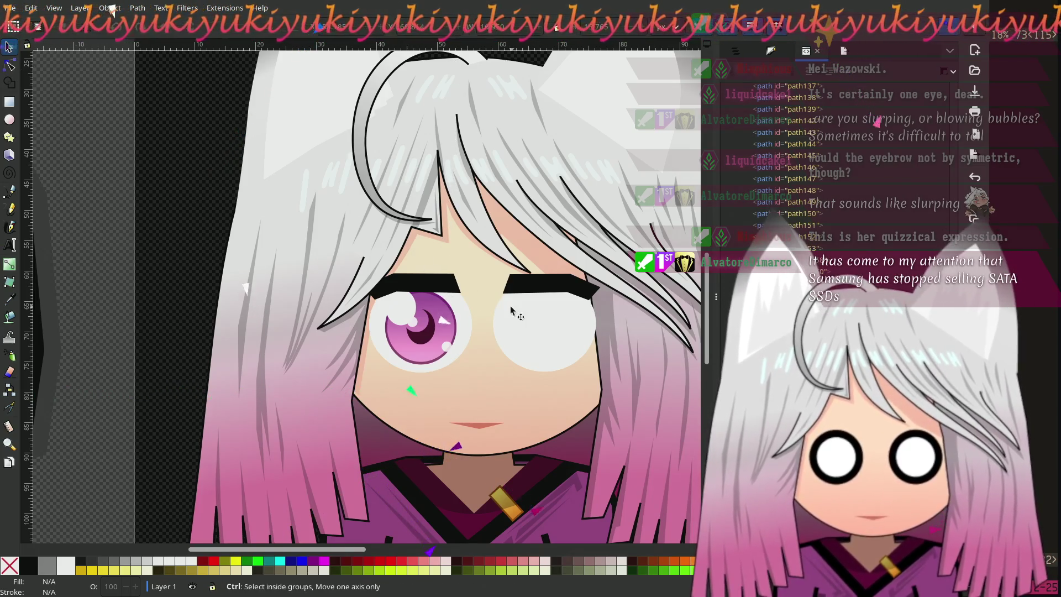
scroll(503, 313, up, 2)
mouse_move(518, 330)
mouse_down()
mouse_move(327, 284)
mouse_move(365, 306)
mouse_up()
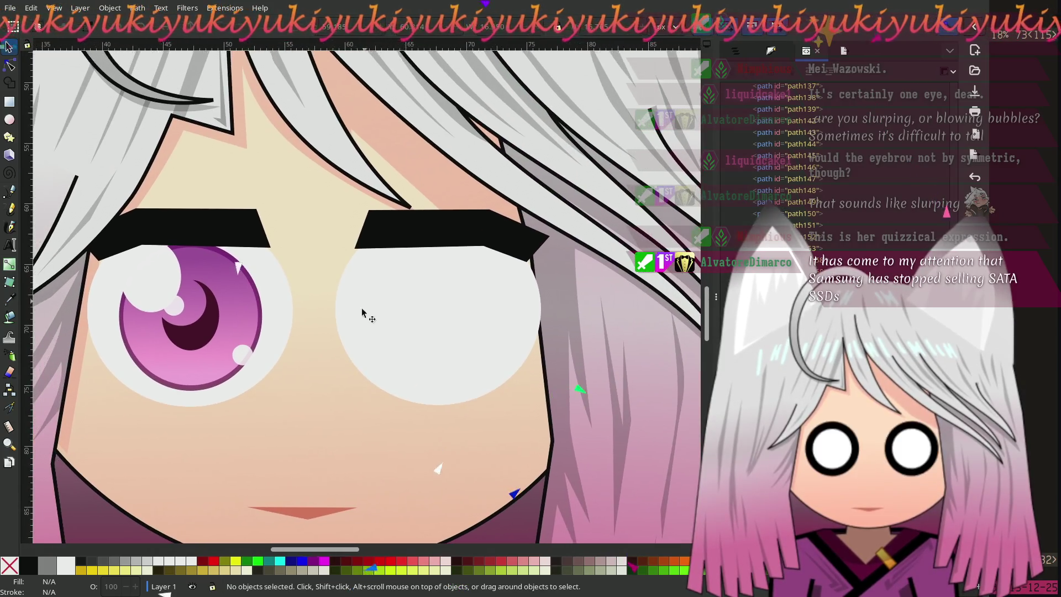
click(285, 316)
click(464, 337)
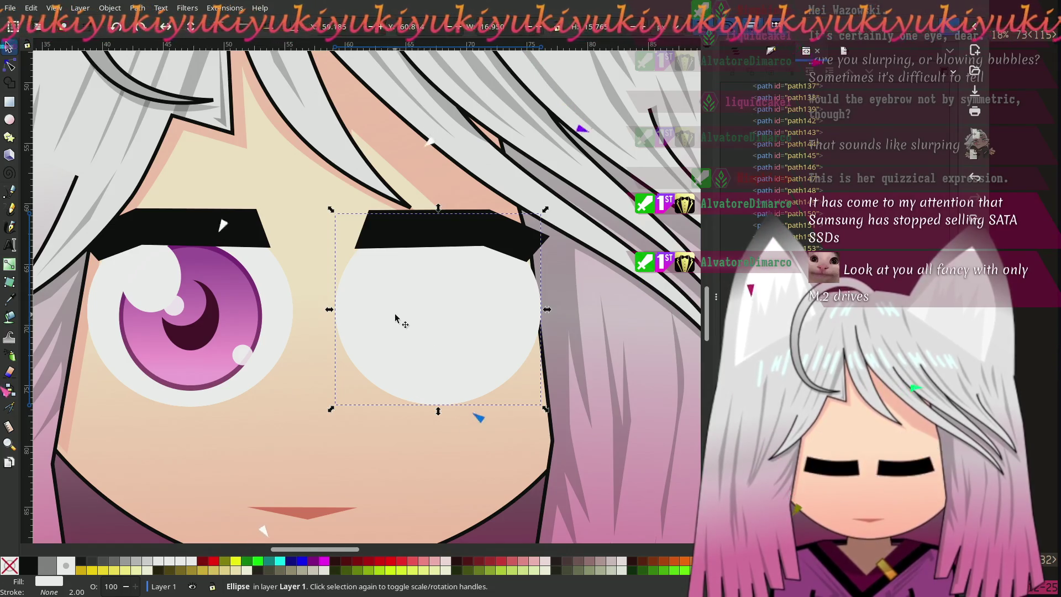
scroll(422, 317, left, 1)
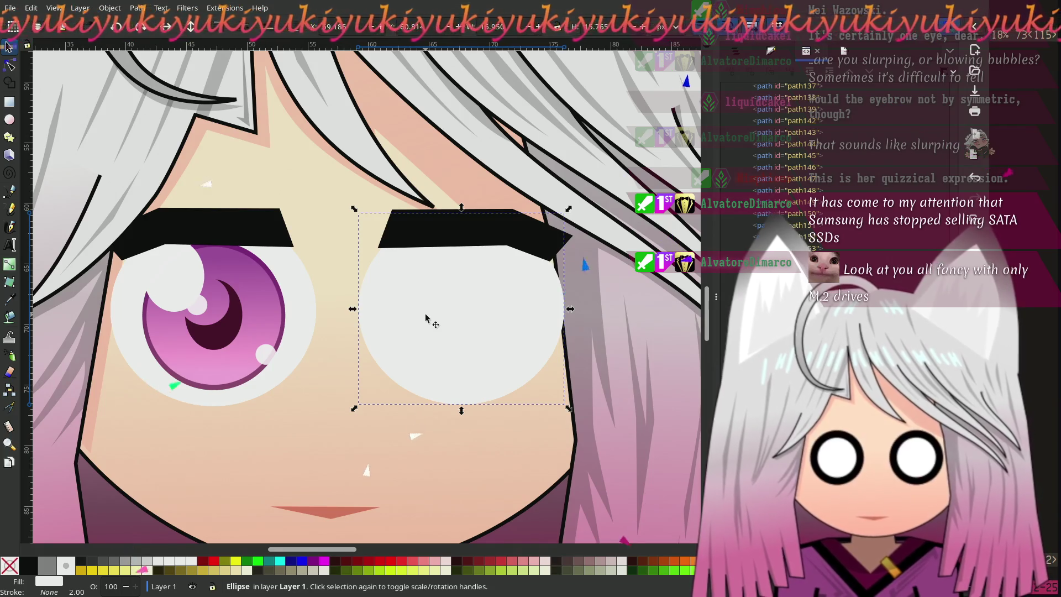
click(426, 313)
click(421, 302)
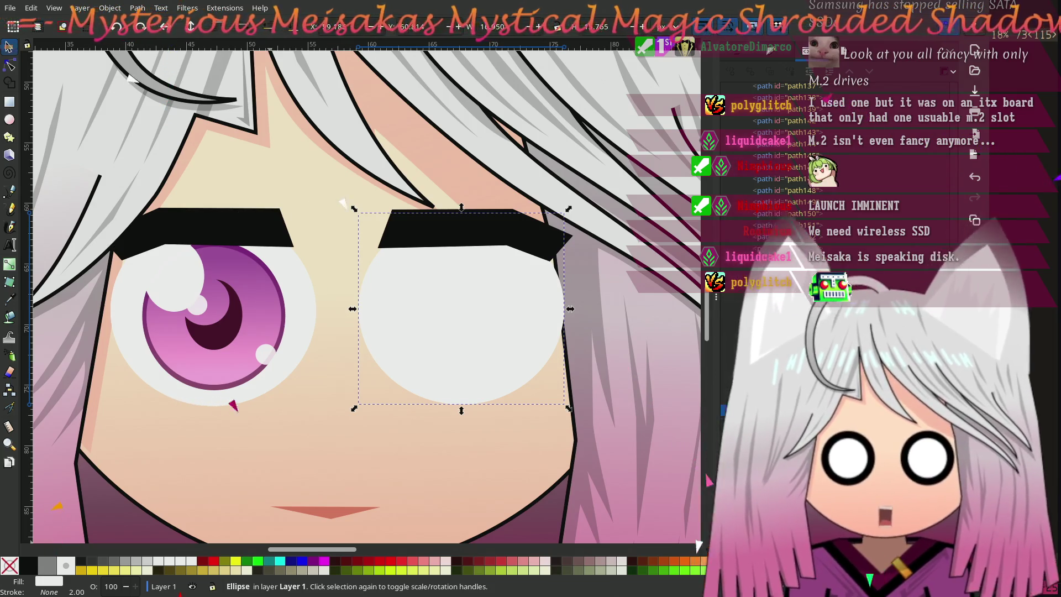
Switch from the Inkscape drawing to the terminal workspace
key(alt+Tab)
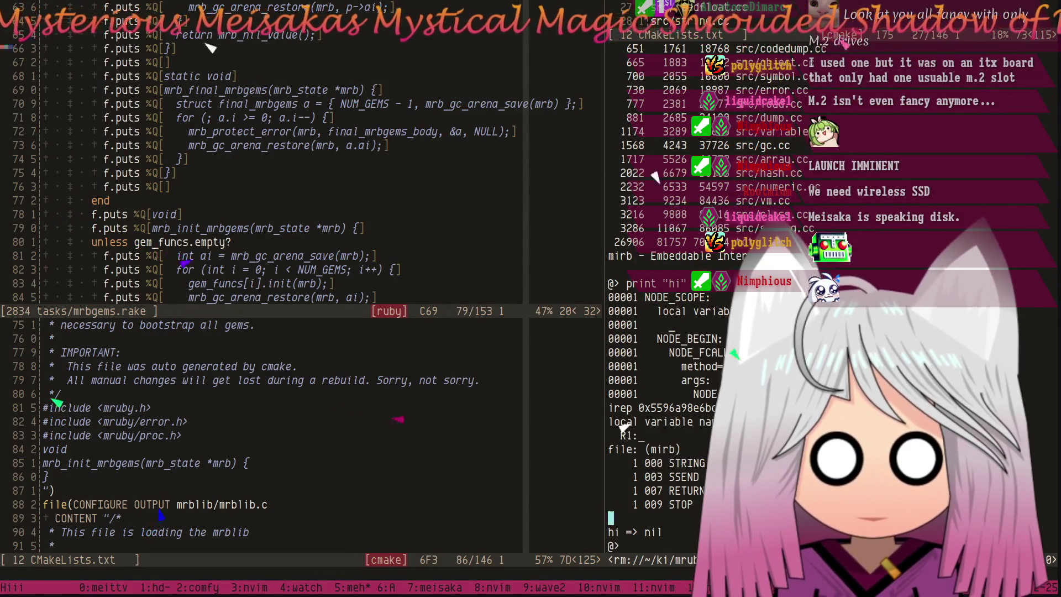
Rerun hdparm -y /dev/sda in the tmux disk window, then return to Inkscape
key(ctrl+b)
key(l)
key(Up)
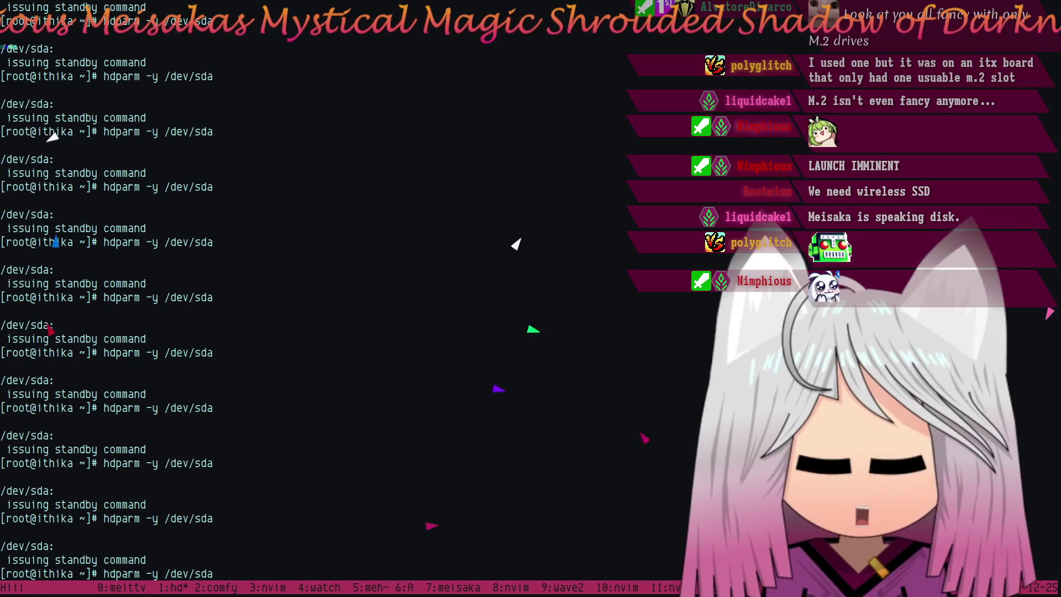
key(Return)
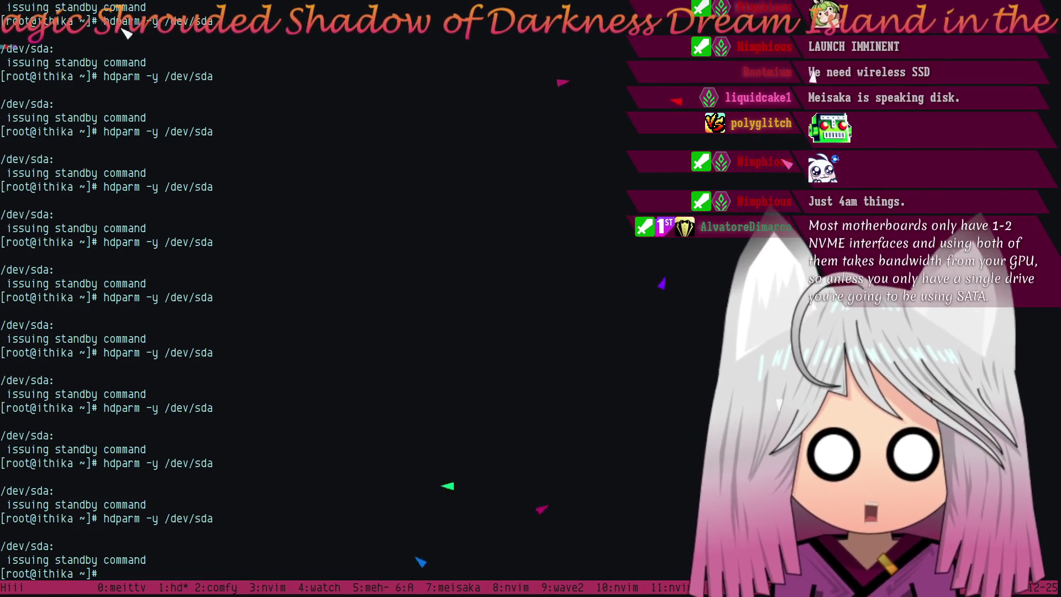
key(super+2)
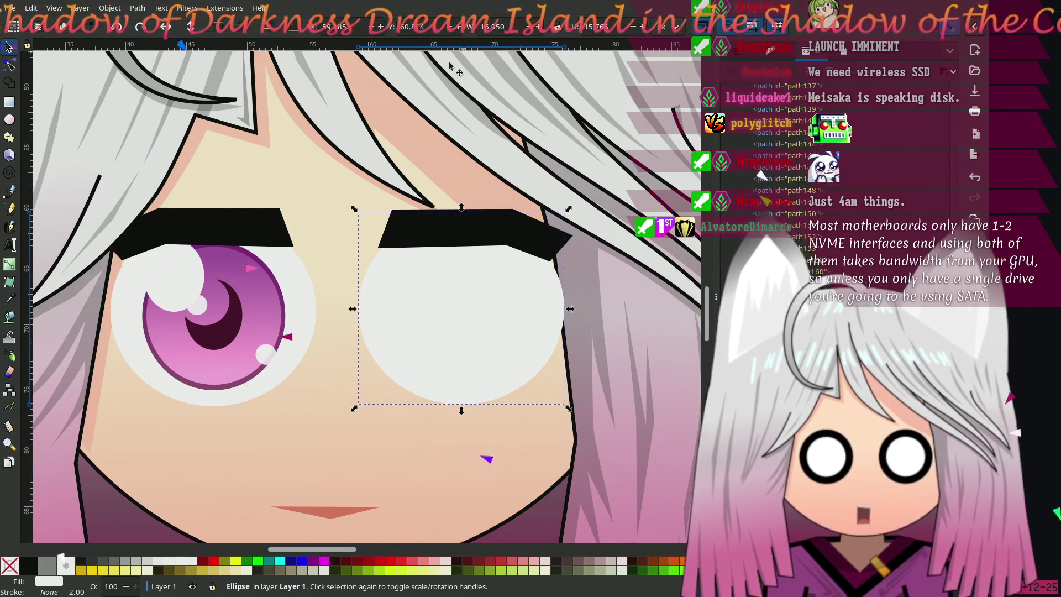
Select the left eye's pupil, magenta iris and white highlight shapes
scroll(443, 280, left, 4)
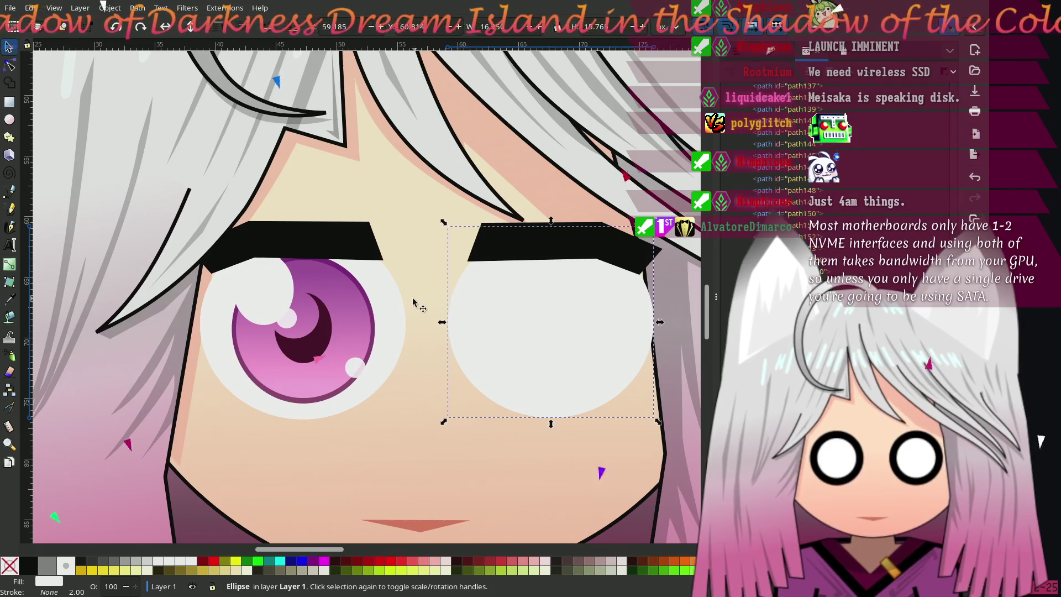
scroll(398, 298, right, 1)
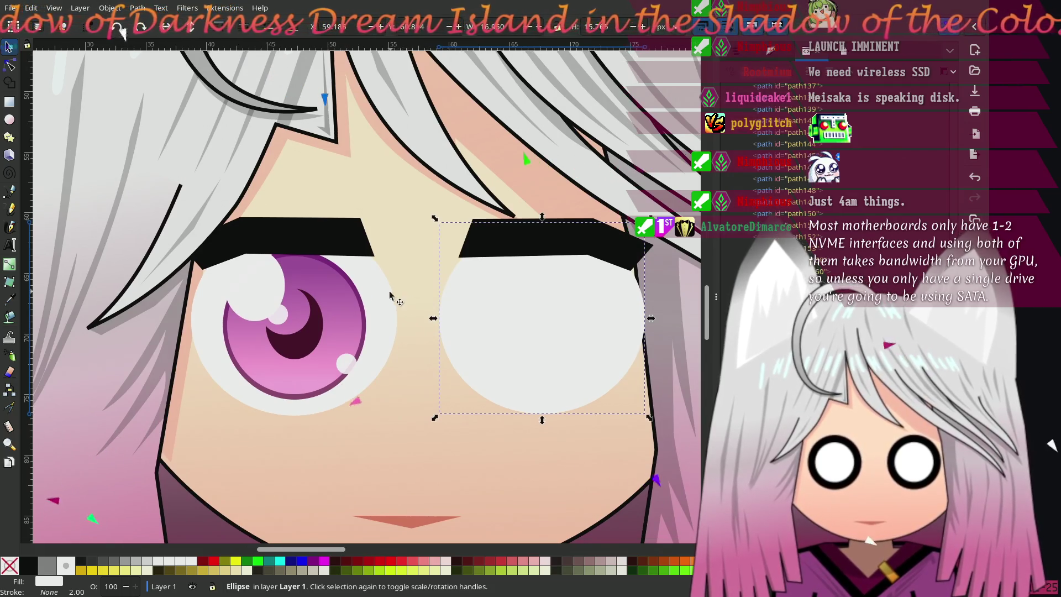
click(295, 311)
shift+click(298, 331)
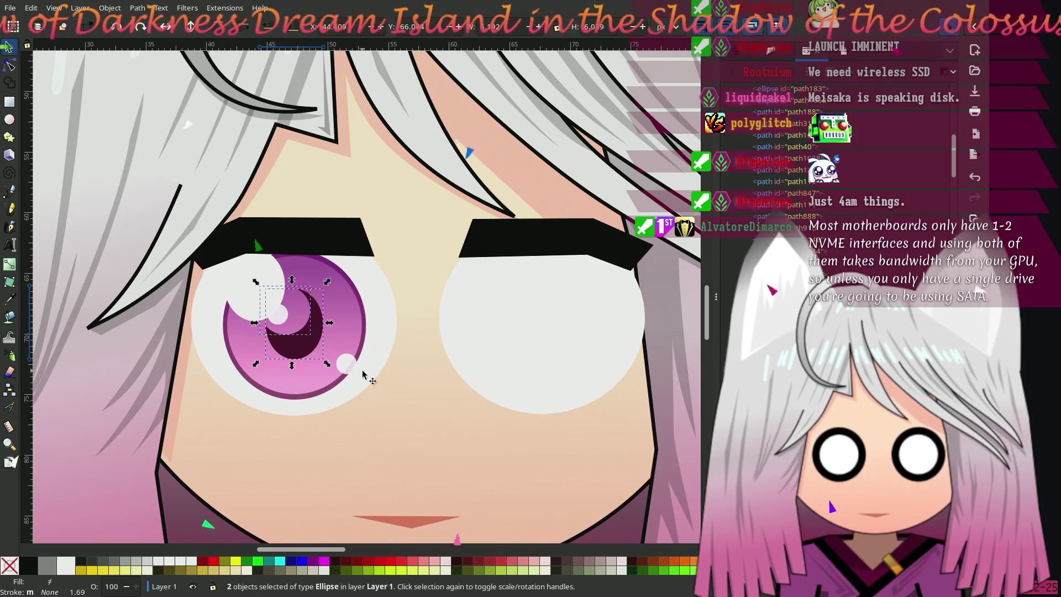
shift+click(343, 357)
shift+click(342, 362)
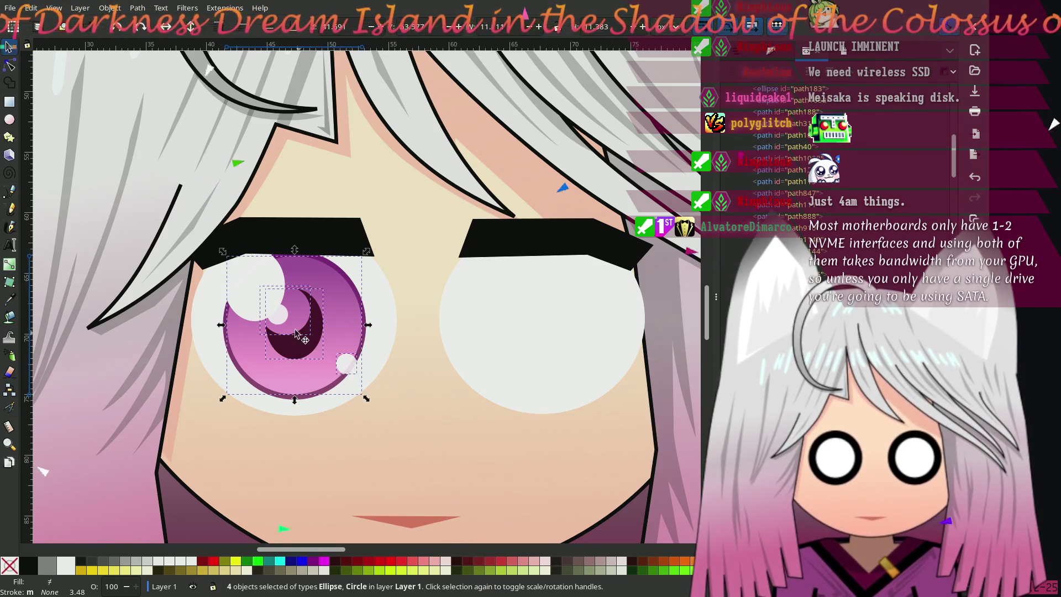
shift+click(362, 323)
shift+click(367, 333)
shift+click(311, 331)
Place copies of the iris parts into the right eye, zoom out, and deselect
mouse_move(311, 330)
mouse_down()
mouse_move(511, 311)
mouse_move(534, 320)
mouse_up()
key(minus)
key(minus)
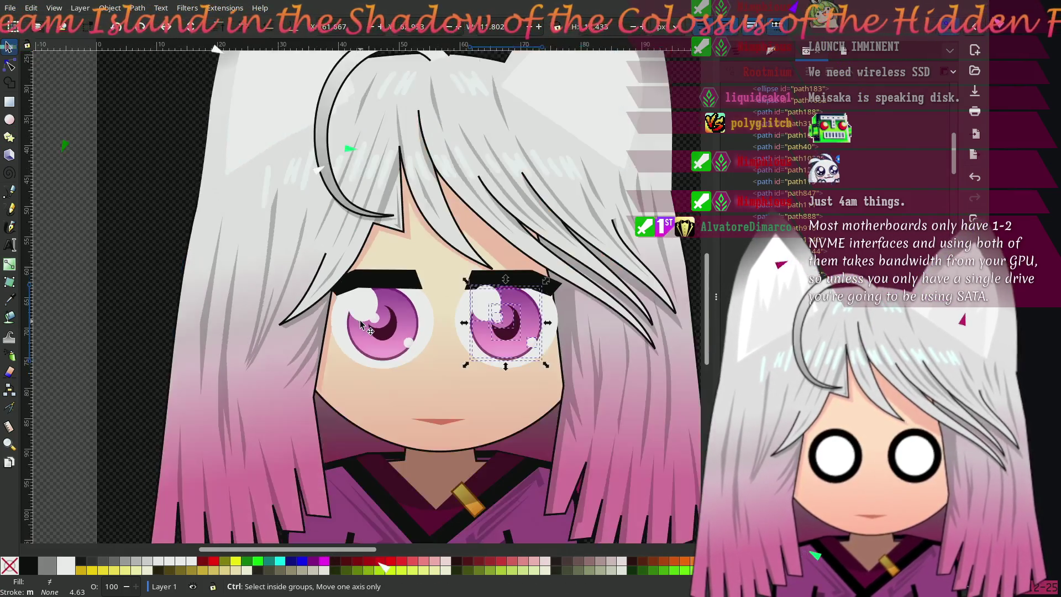
key(Escape)
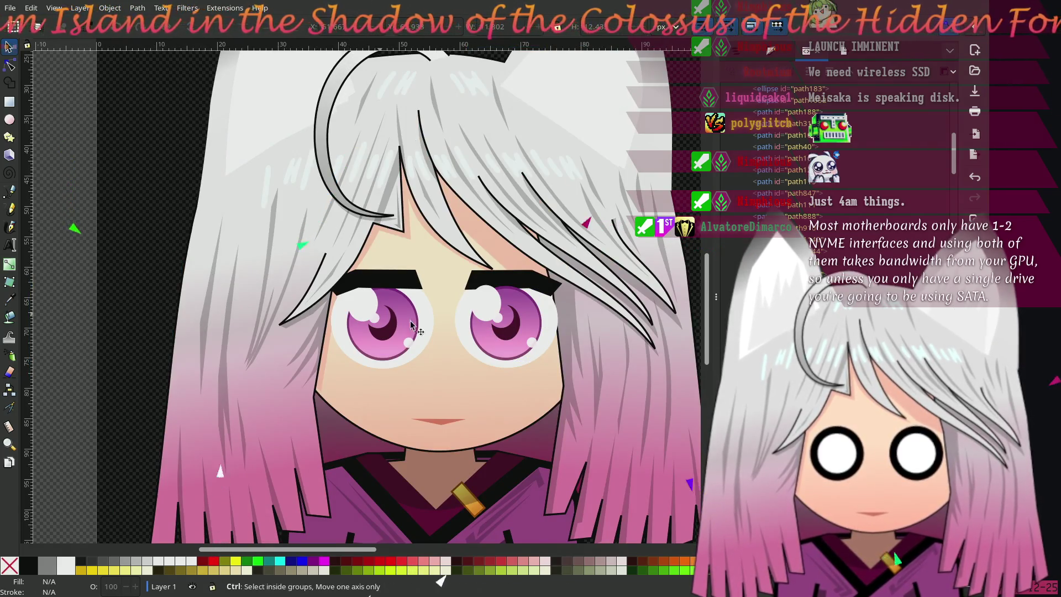
scroll(427, 325, up, 2)
drag(445, 313, 350, 301)
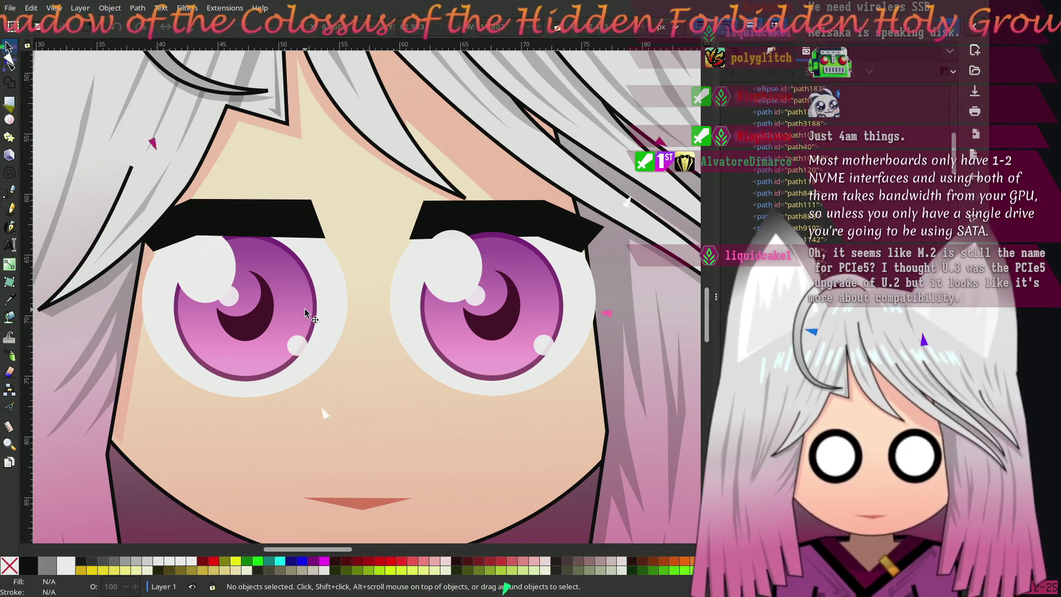
Lower the right eye-white ellipse two steps so the face outline draws over it
click(588, 288)
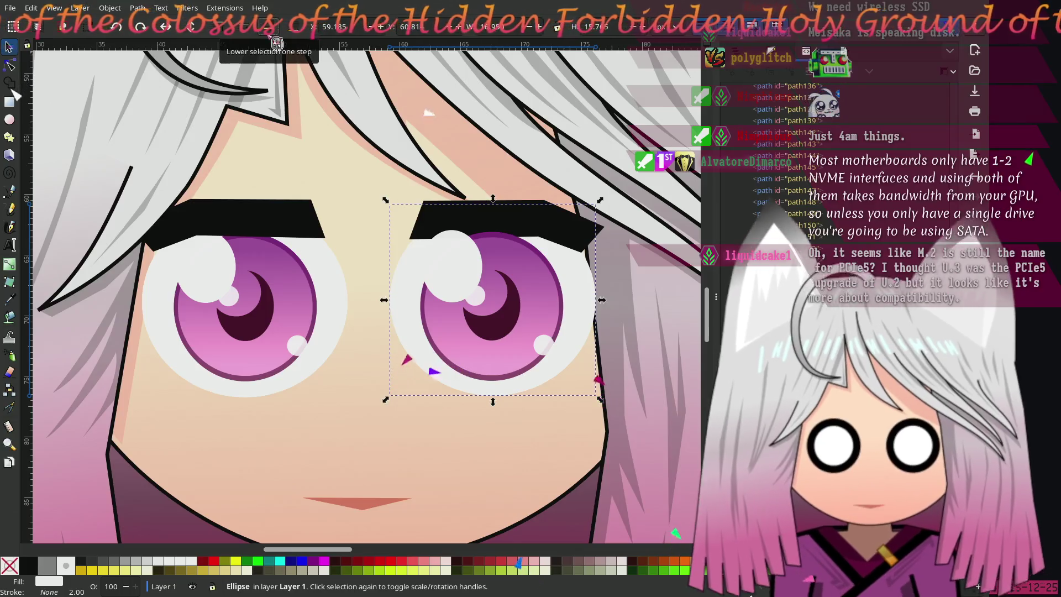
click(272, 30)
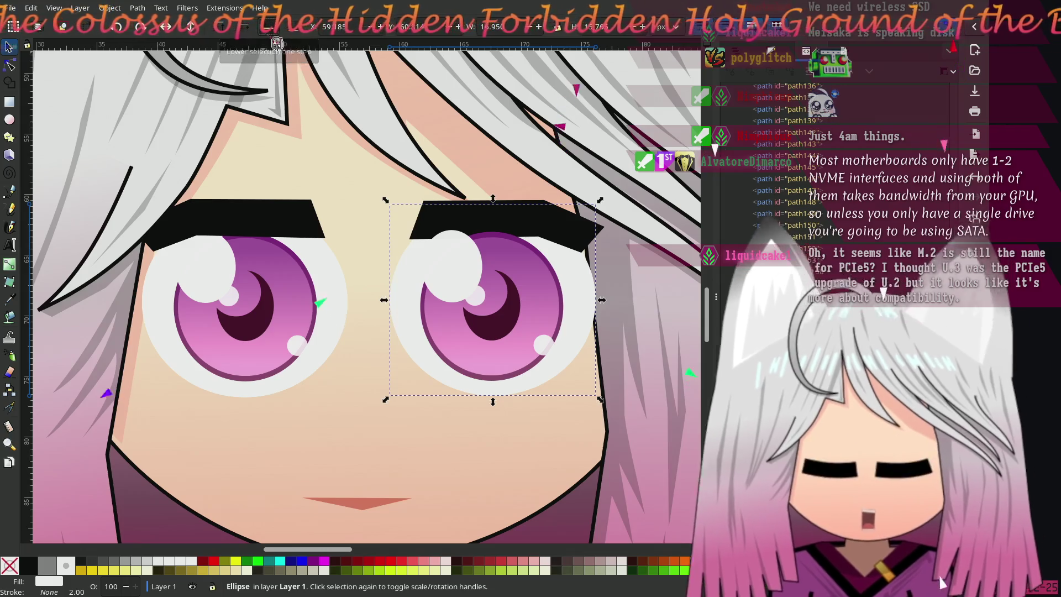
click(277, 43)
click(276, 42)
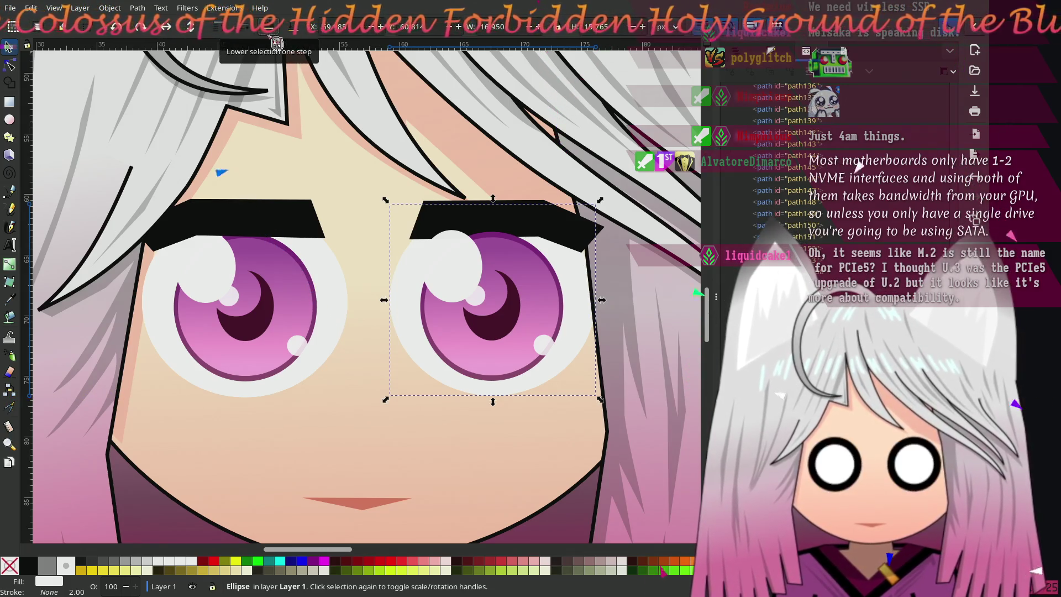
click(562, 221)
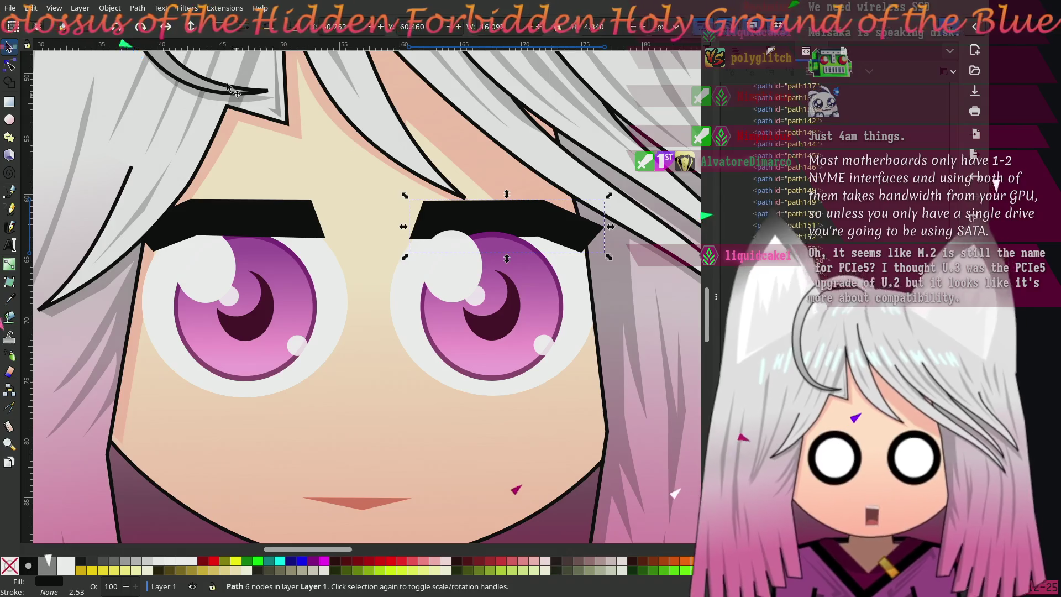
Raise the left eyebrow two steps so its outer end overlaps the hair outline
click(211, 217)
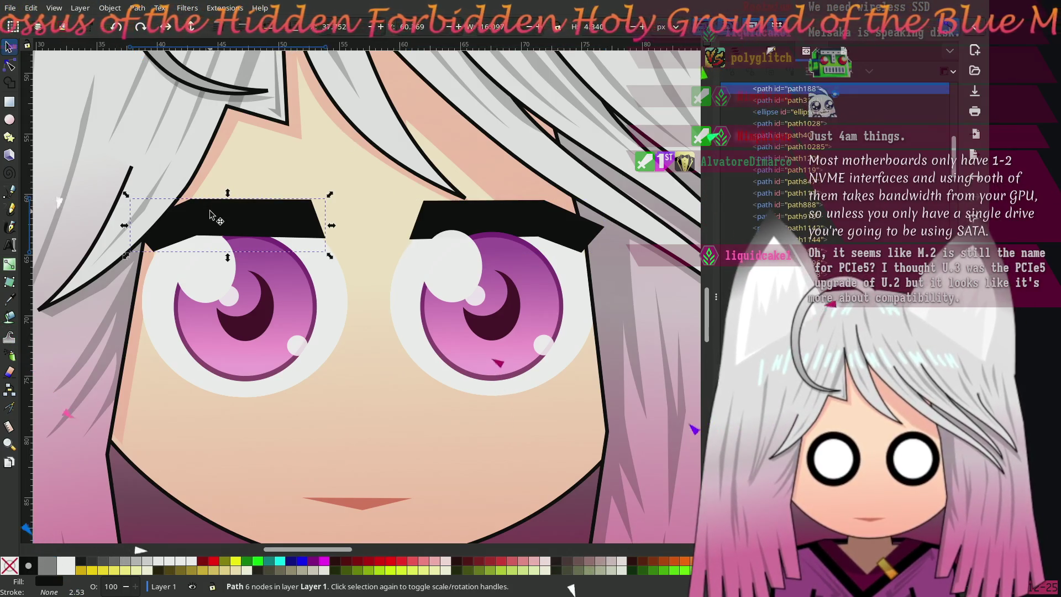
click(249, 34)
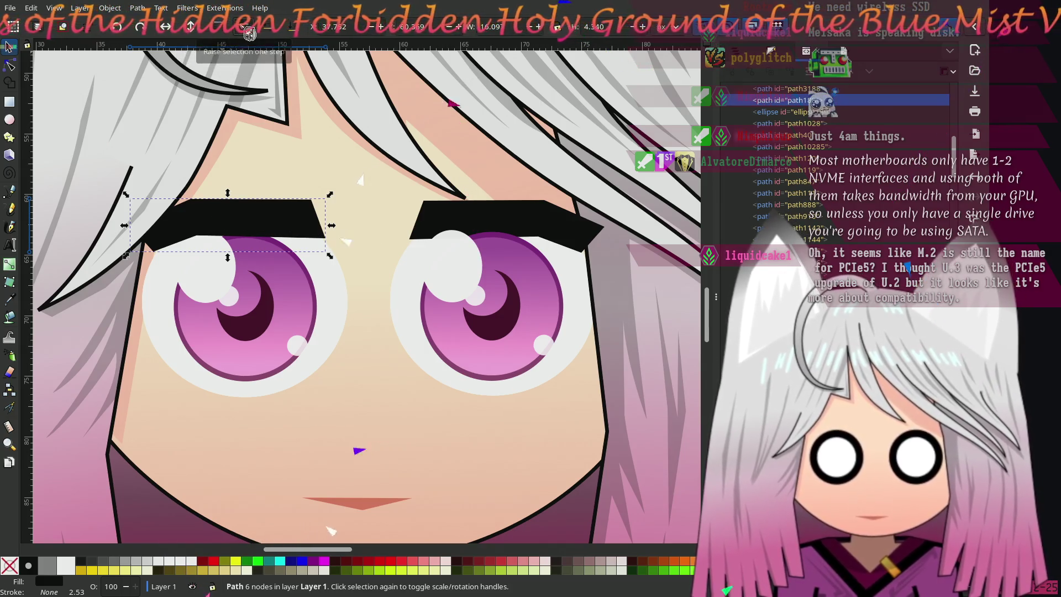
click(249, 35)
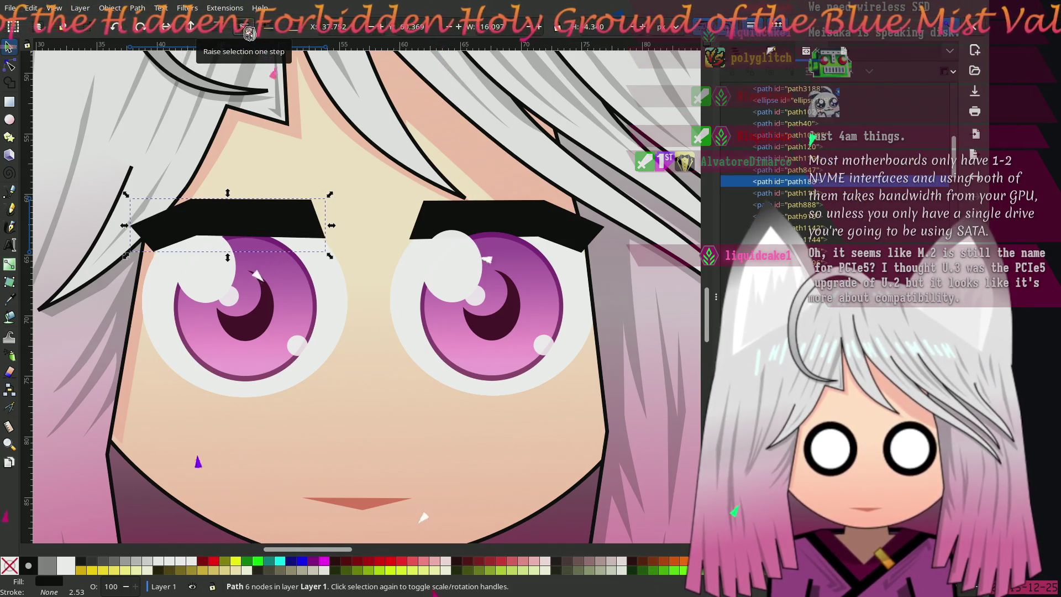
click(505, 206)
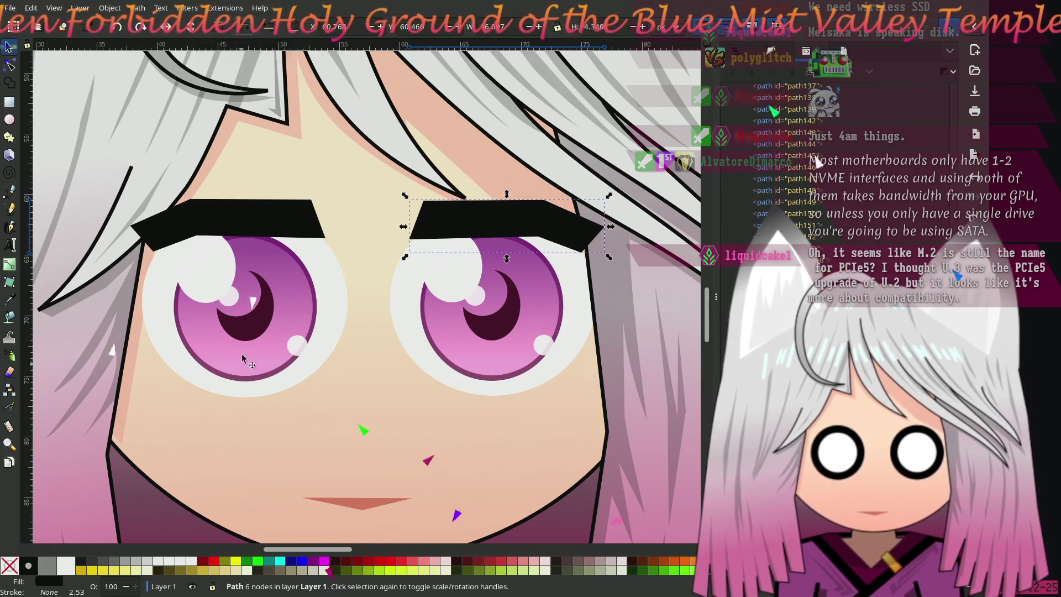
scroll(289, 316, left, 2)
scroll(289, 316, down, 2)
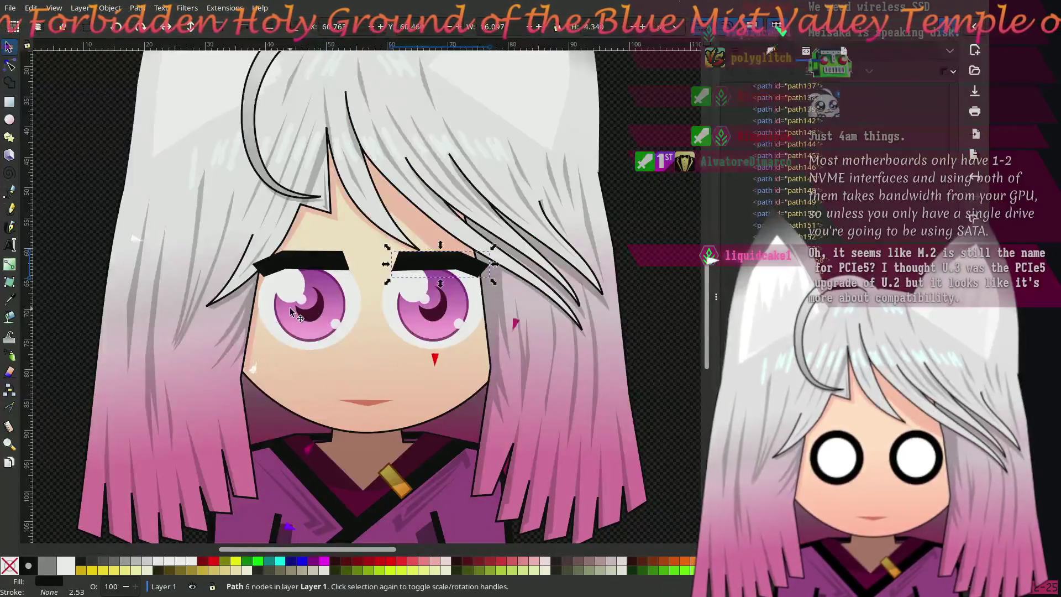
scroll(347, 343, down, 2)
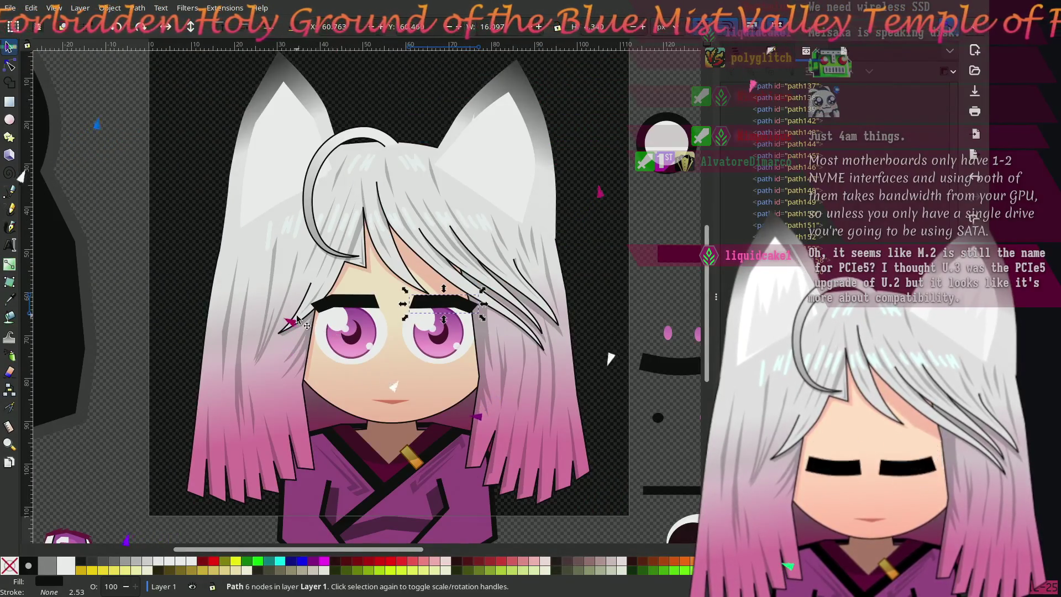
click(189, 232)
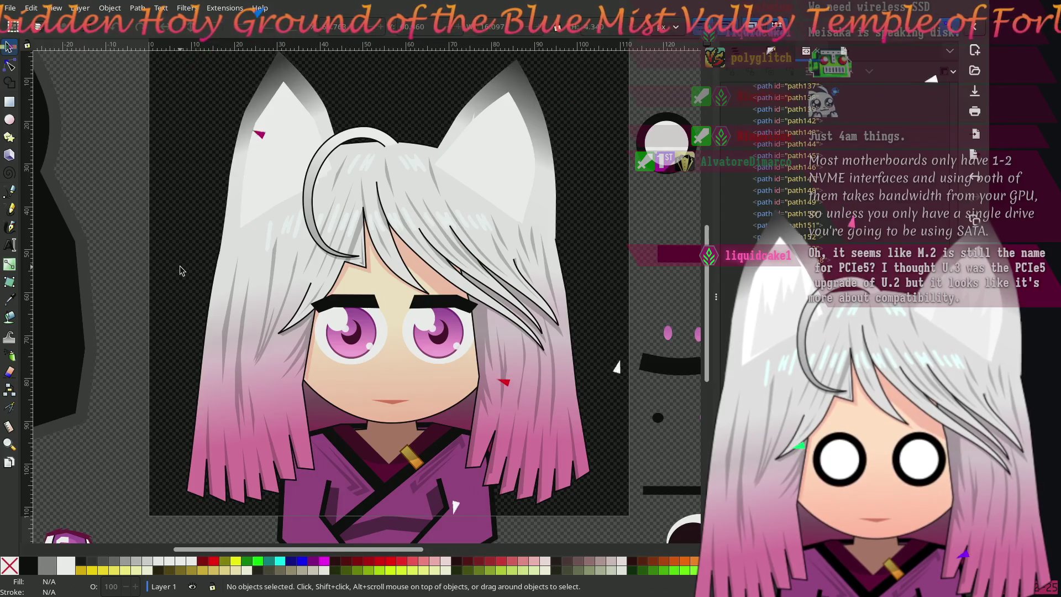
drag(183, 271, 217, 292)
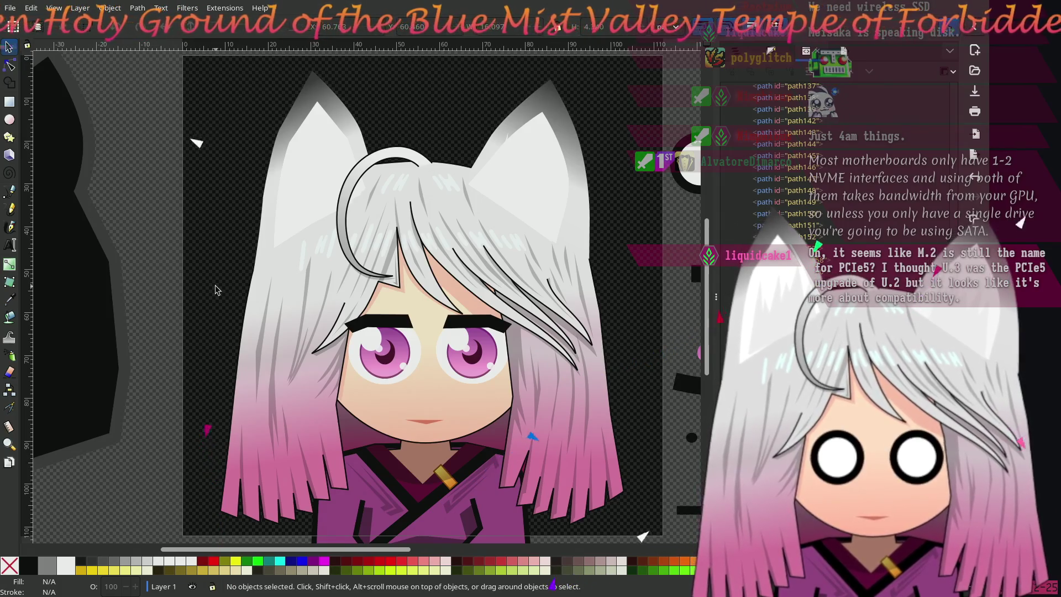
scroll(222, 292, down, 5)
scroll(222, 293, right, 10)
scroll(111, 123, down, 2)
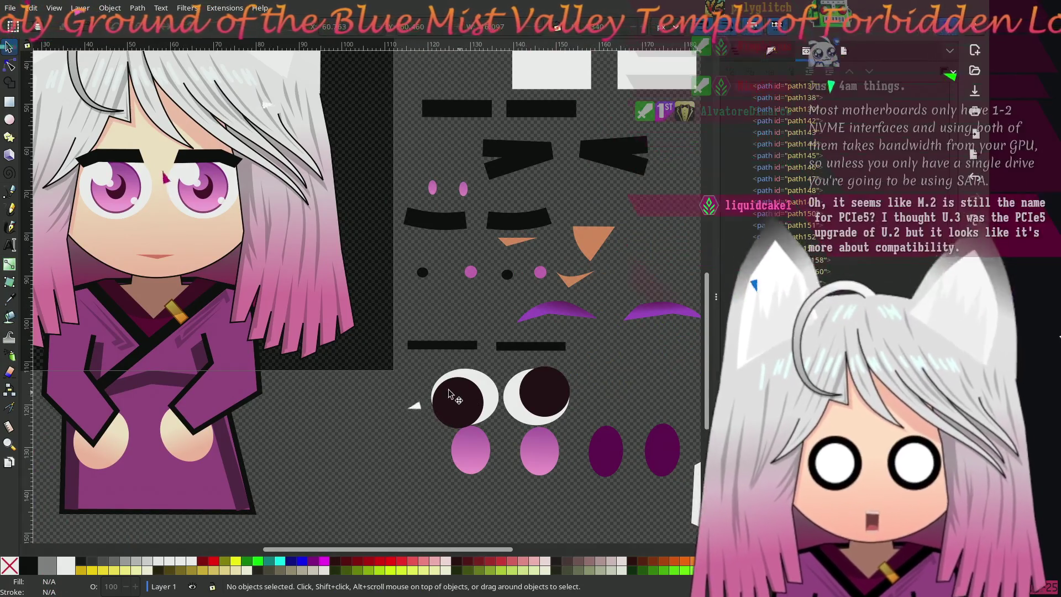
scroll(478, 414, left, 9)
scroll(497, 417, up, 3)
scroll(517, 417, down, 4)
scroll(556, 412, right, 5)
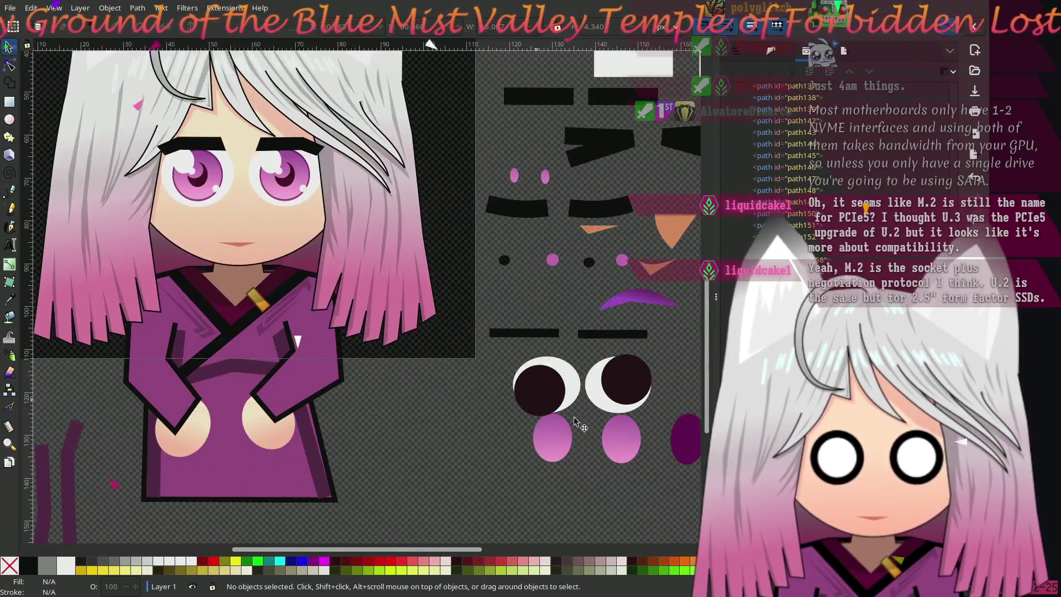
scroll(327, 322, up, 7)
scroll(326, 322, left, 10)
scroll(379, 453, right, 3)
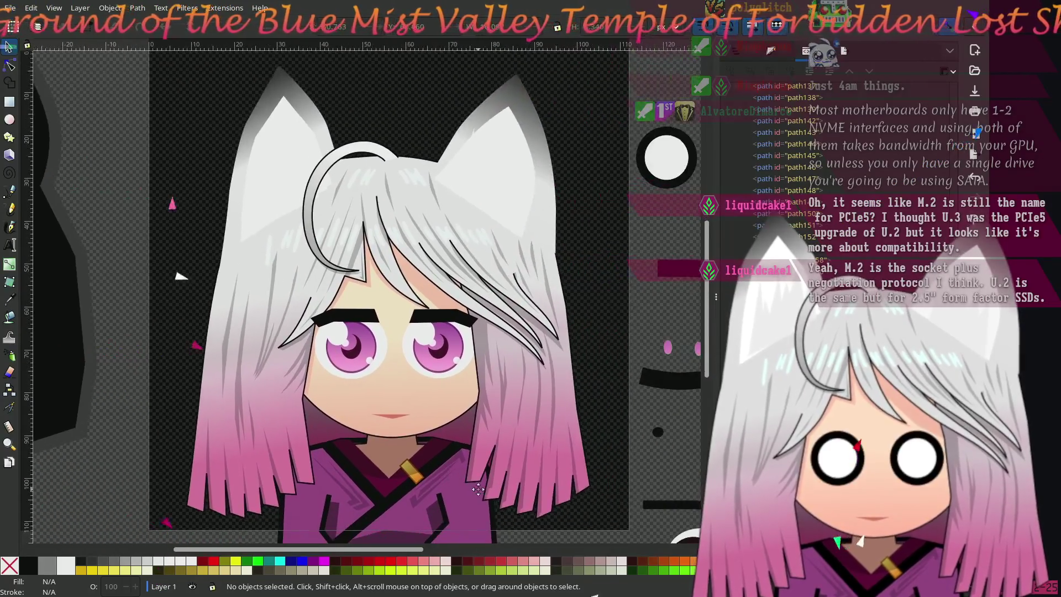
ctrl+scroll(363, 430, up, 4)
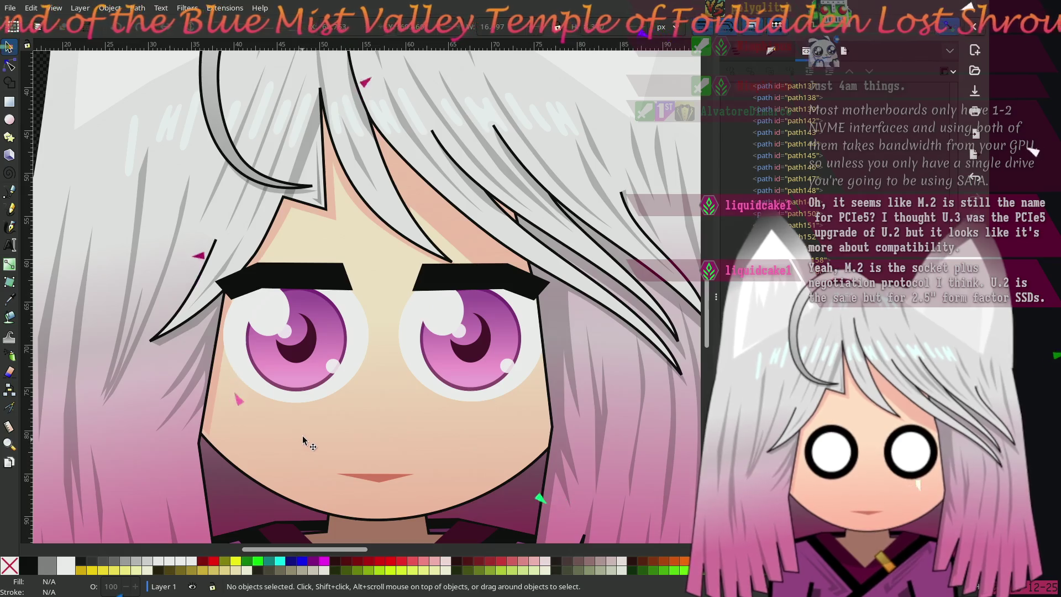
ctrl+scroll(307, 431, up, 1)
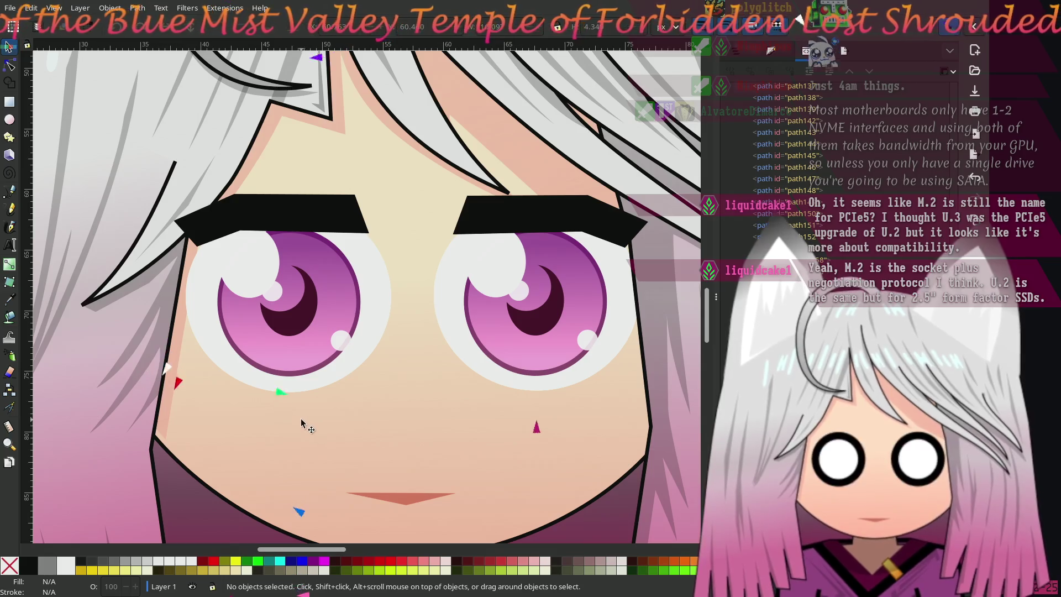
Select the pupil ellipses in both eyes and drag them slightly lower
click(288, 296)
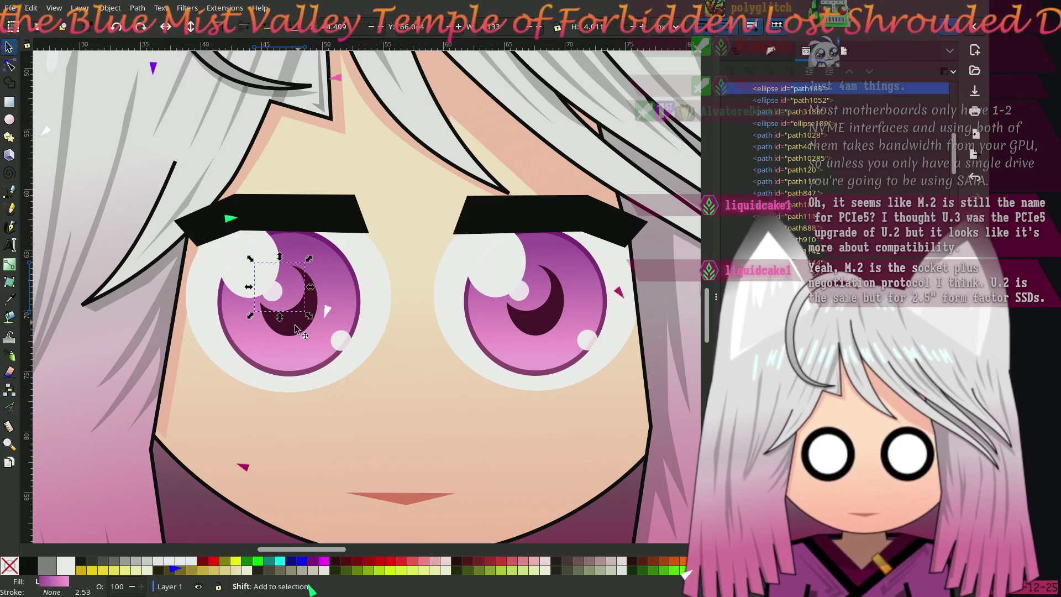
shift+click(287, 323)
shift+click(556, 332)
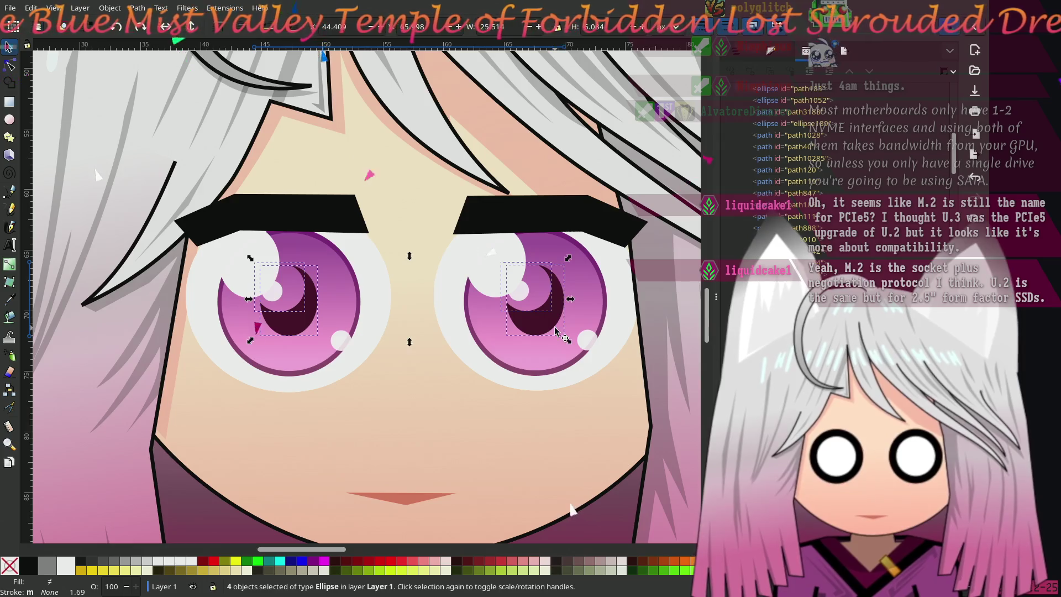
drag(553, 311, 546, 322)
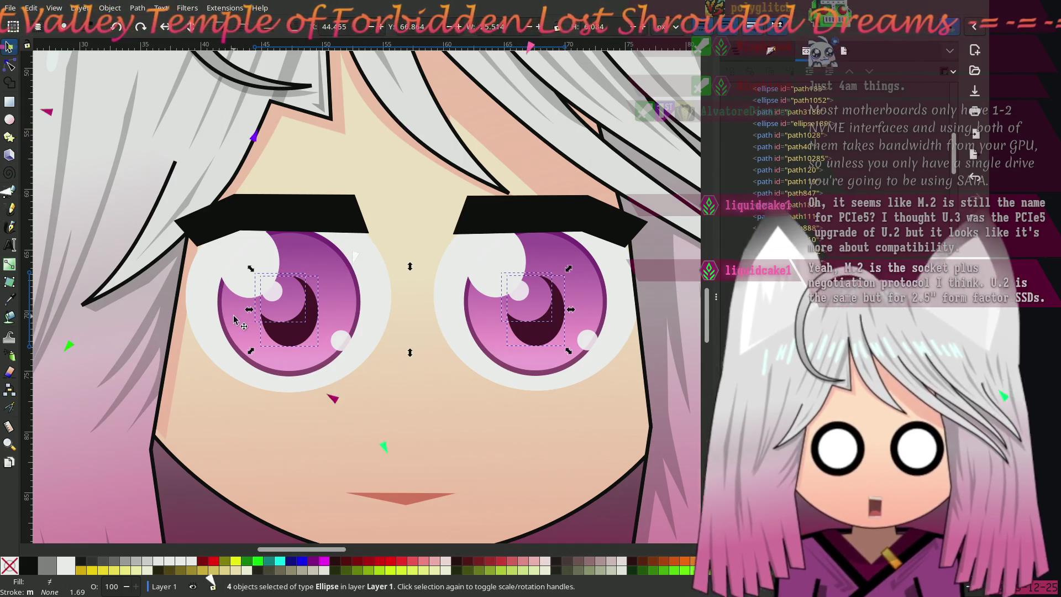
Fine-tune both eyes' pupil positions and nudge the left iris slightly right
scroll(233, 315, down, 2)
drag(234, 315, 430, 357)
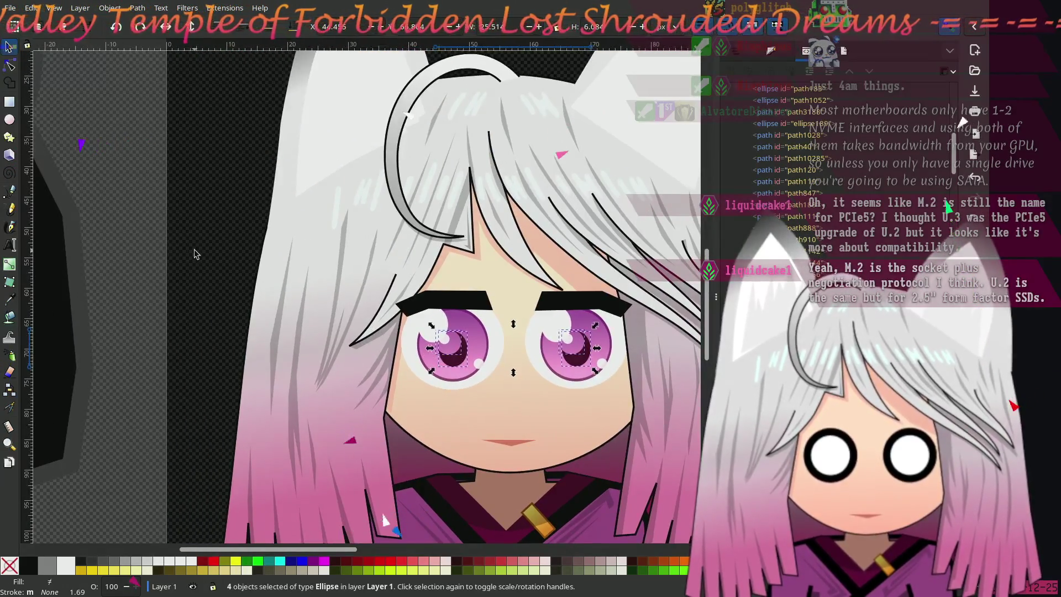
click(199, 252)
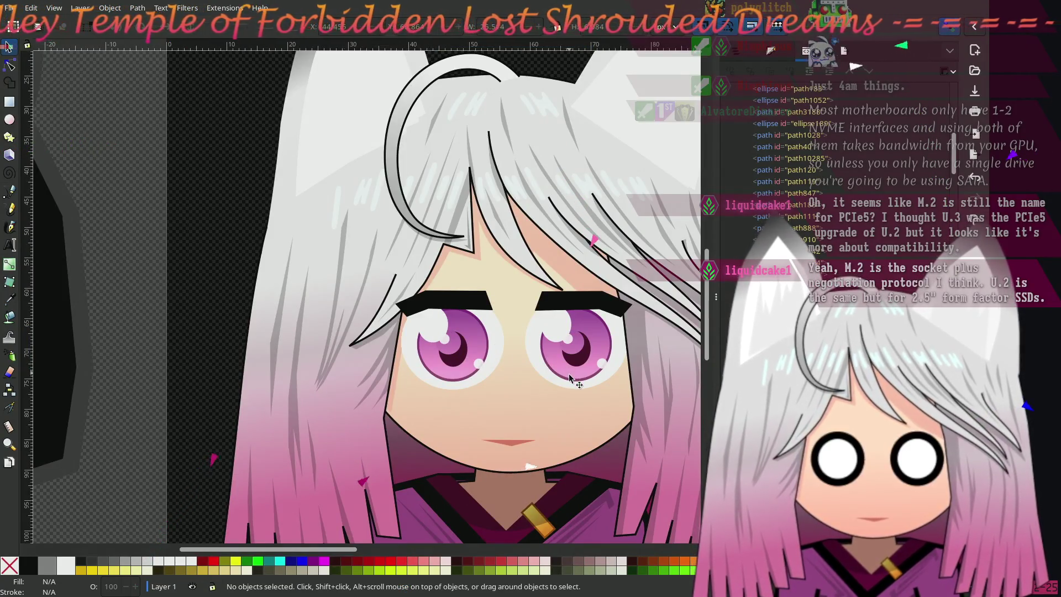
scroll(572, 374, up, 2)
click(346, 330)
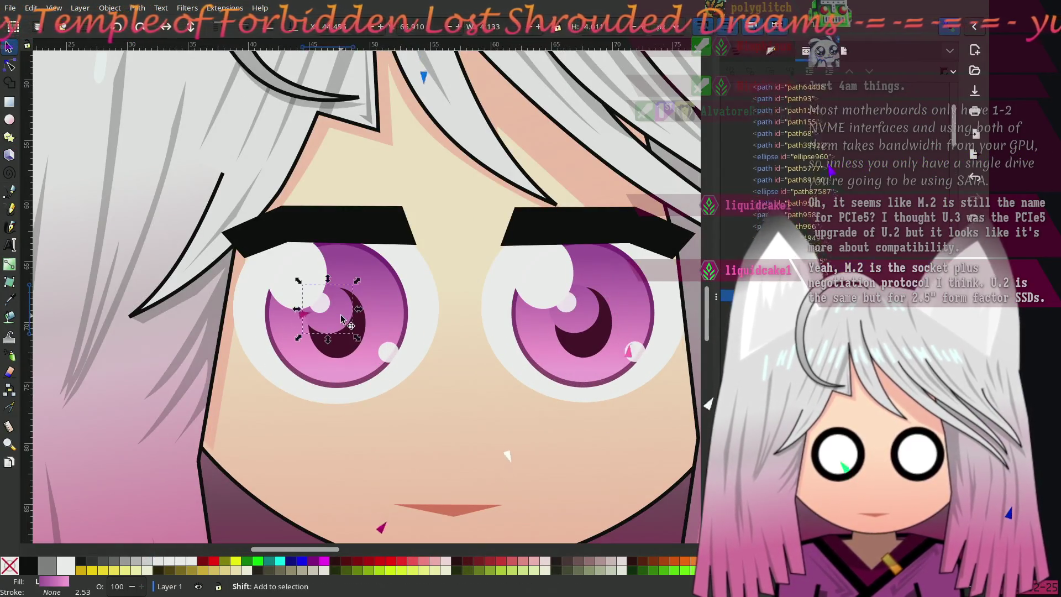
shift+click(587, 345)
drag(587, 345, 588, 347)
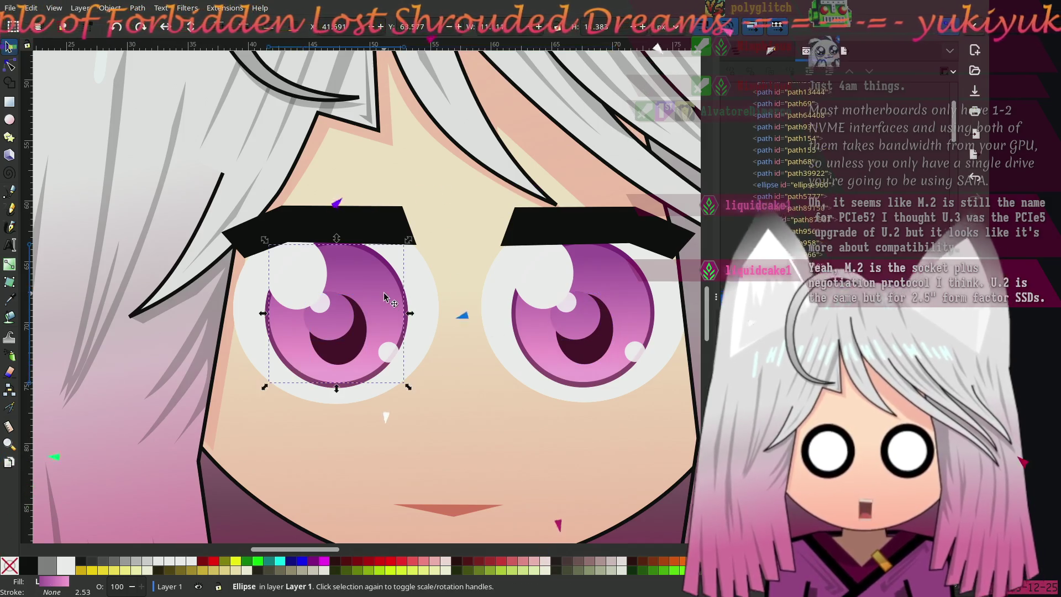
mouse_move(394, 307)
mouse_down()
mouse_move(381, 306)
mouse_move(393, 307)
mouse_up()
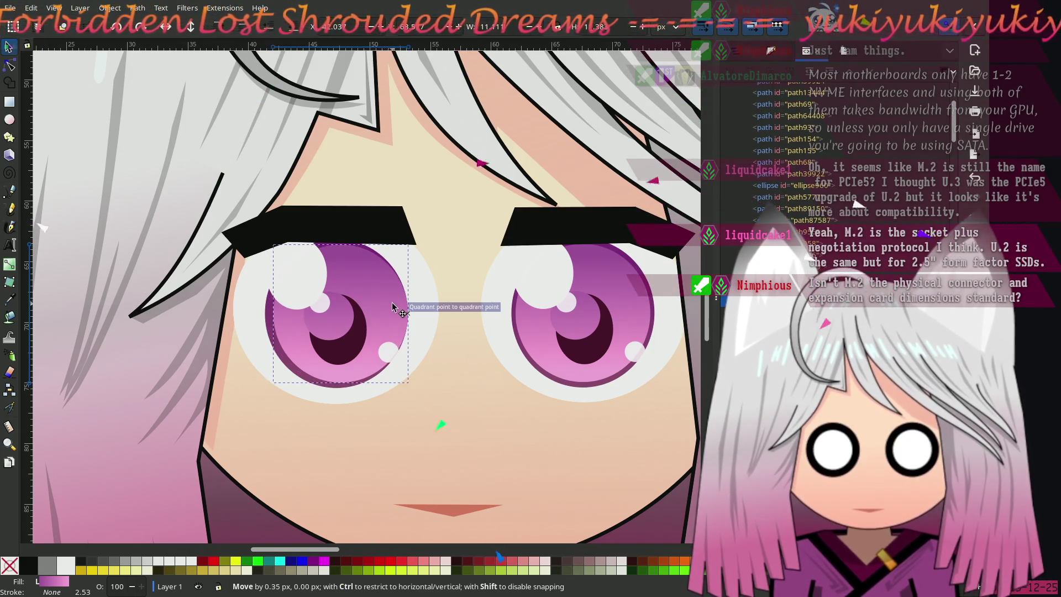
key(Escape)
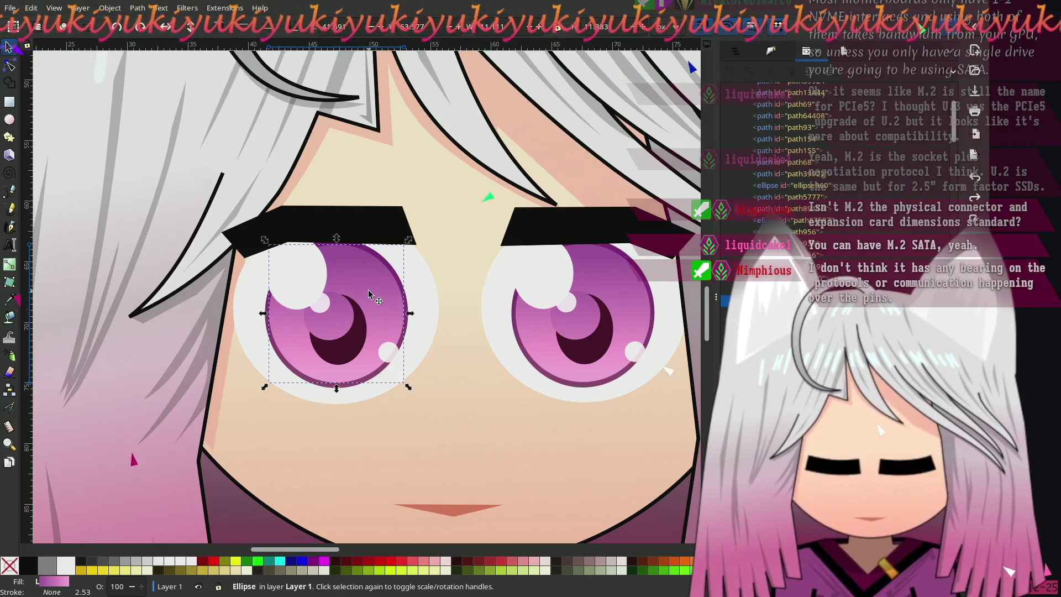
scroll(335, 312, up, 2)
scroll(334, 313, left, 7)
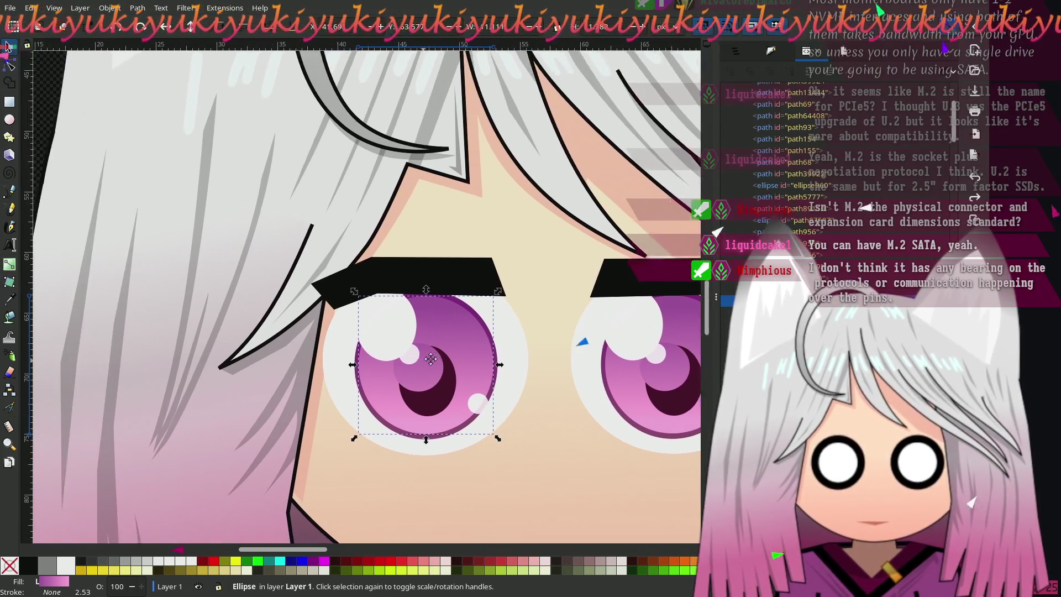
Square off the left eyebrow's inner end by moving its top and bottom inner nodes
click(104, 166)
scroll(363, 277, down, 3)
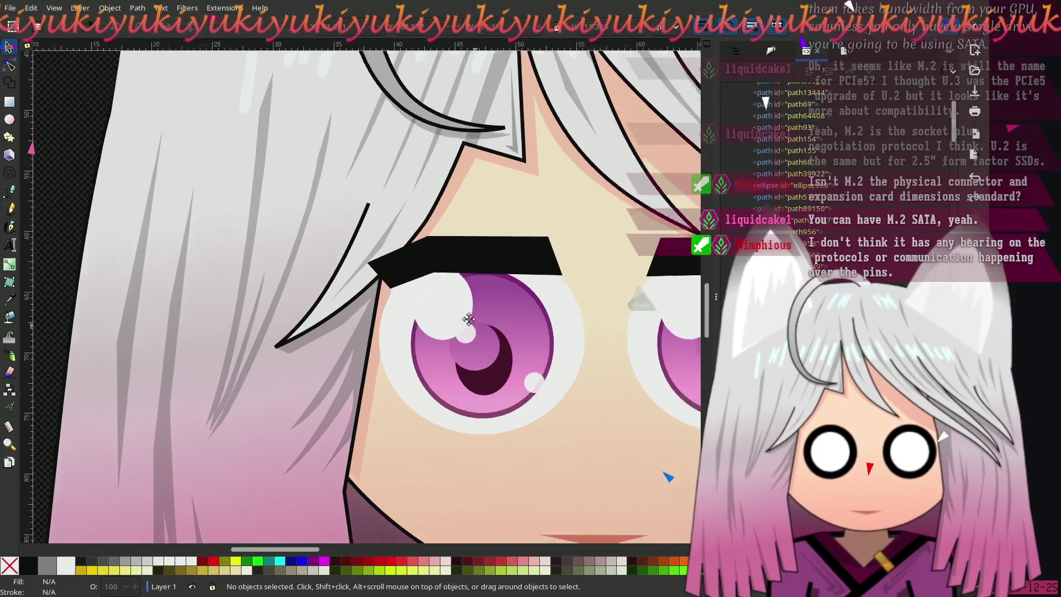
scroll(363, 276, right, 5)
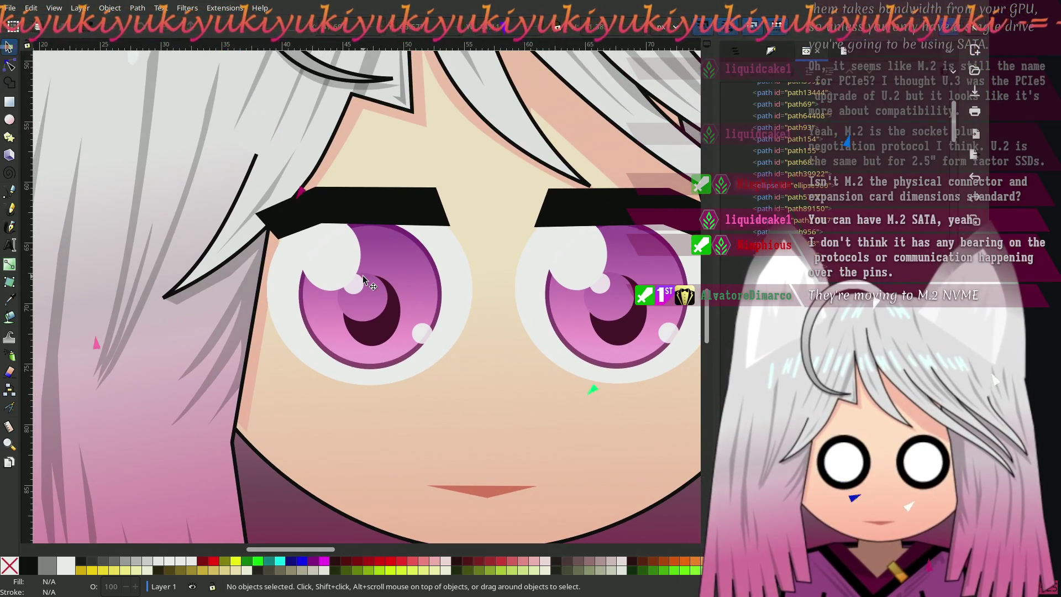
mouse_move(402, 286)
mouse_down()
mouse_move(369, 276)
mouse_move(345, 312)
mouse_move(326, 306)
mouse_up()
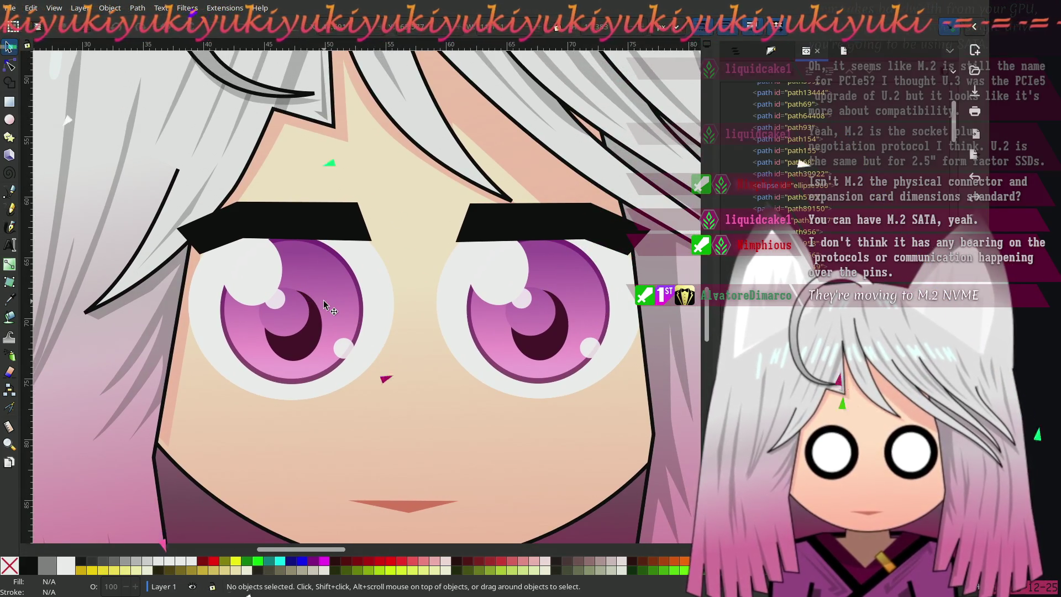
ctrl+scroll(326, 307, down, 3)
ctrl+scroll(326, 307, down, 1)
ctrl+scroll(325, 304, up, 3)
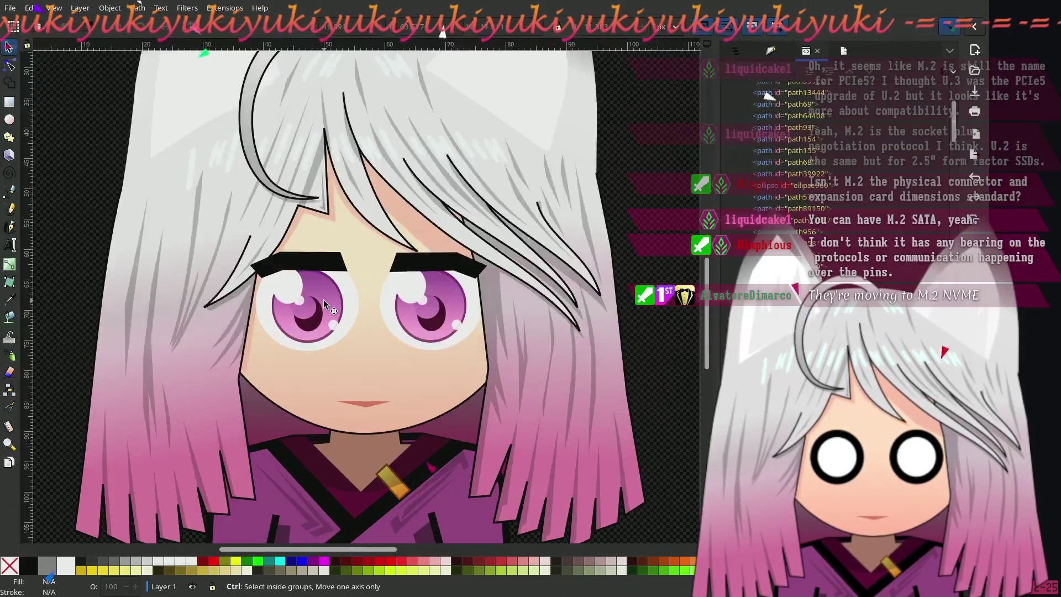
ctrl+scroll(280, 316, up, 1)
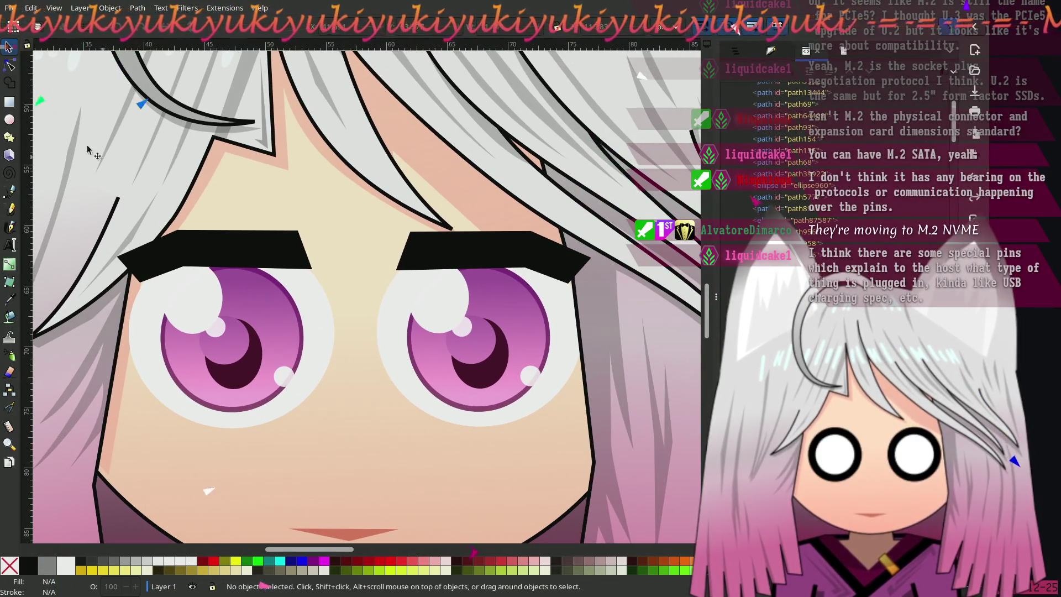
double_click(271, 255)
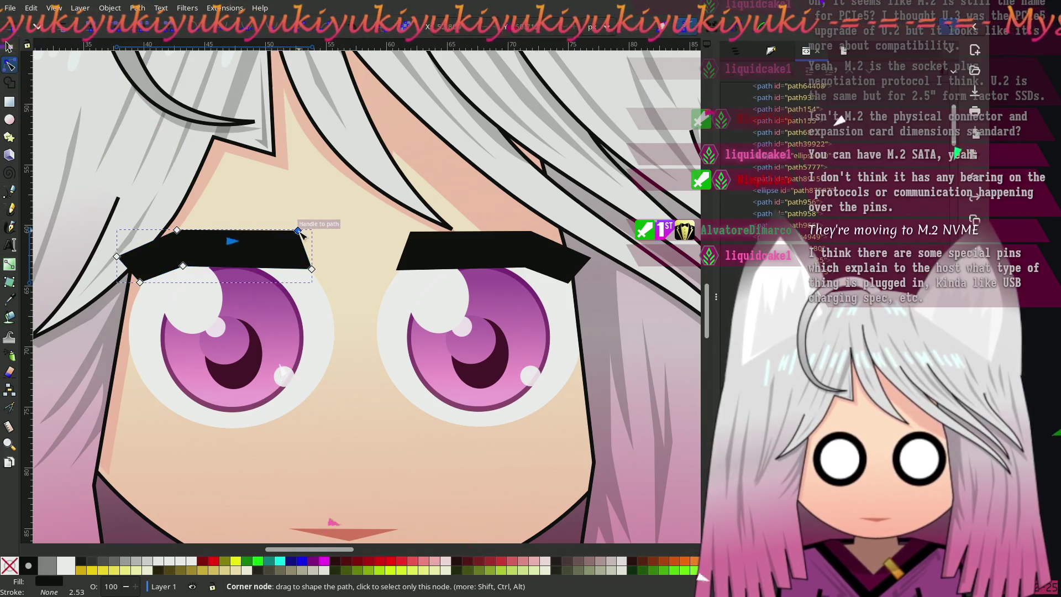
mouse_move(299, 231)
mouse_down()
mouse_move(311, 244)
mouse_move(308, 228)
mouse_up()
drag(312, 269, 306, 267)
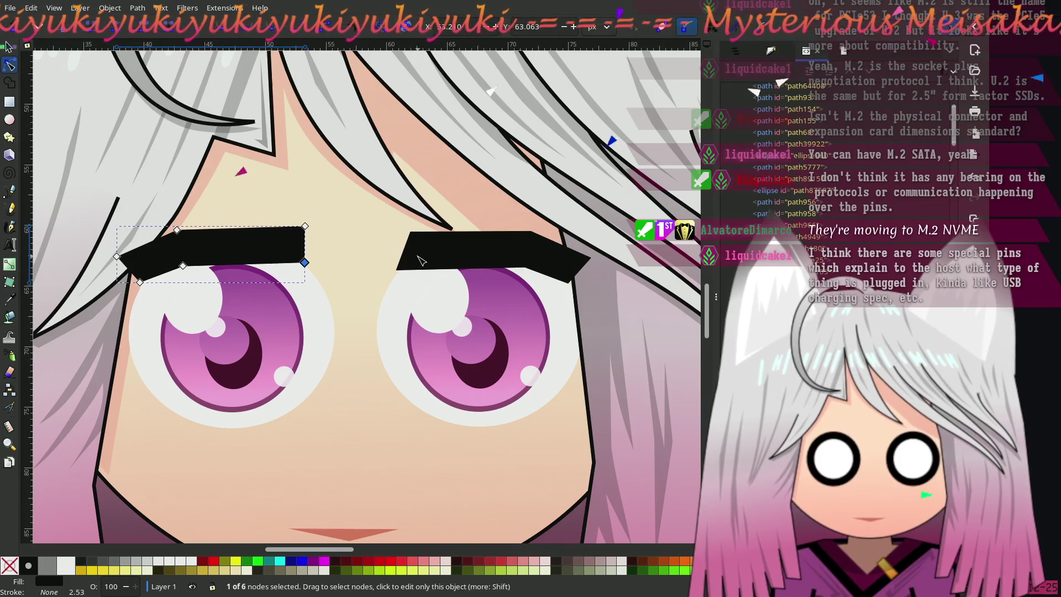
scroll(413, 284, down, 3)
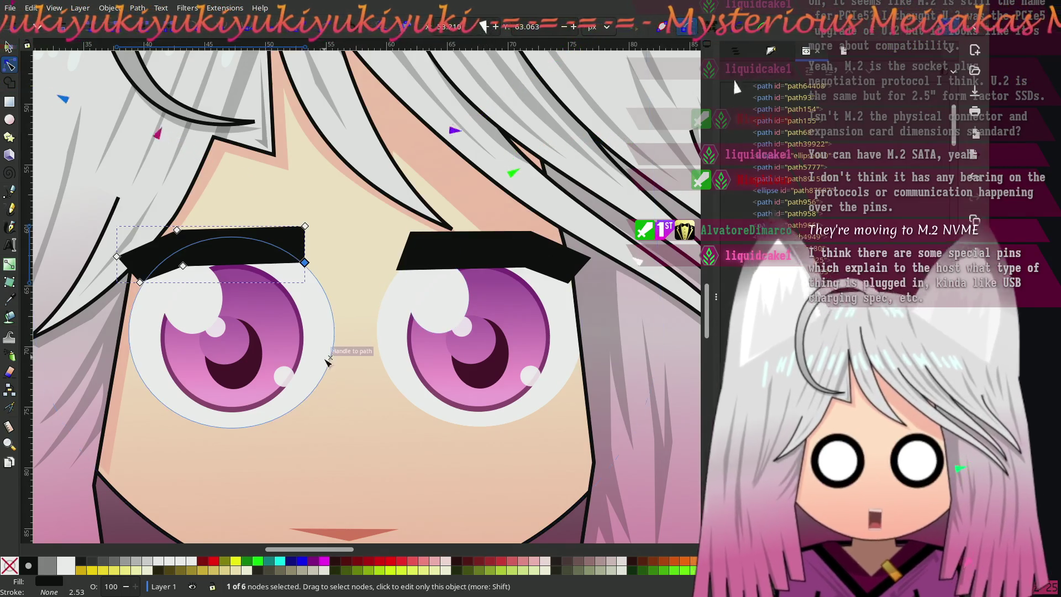
key(Escape)
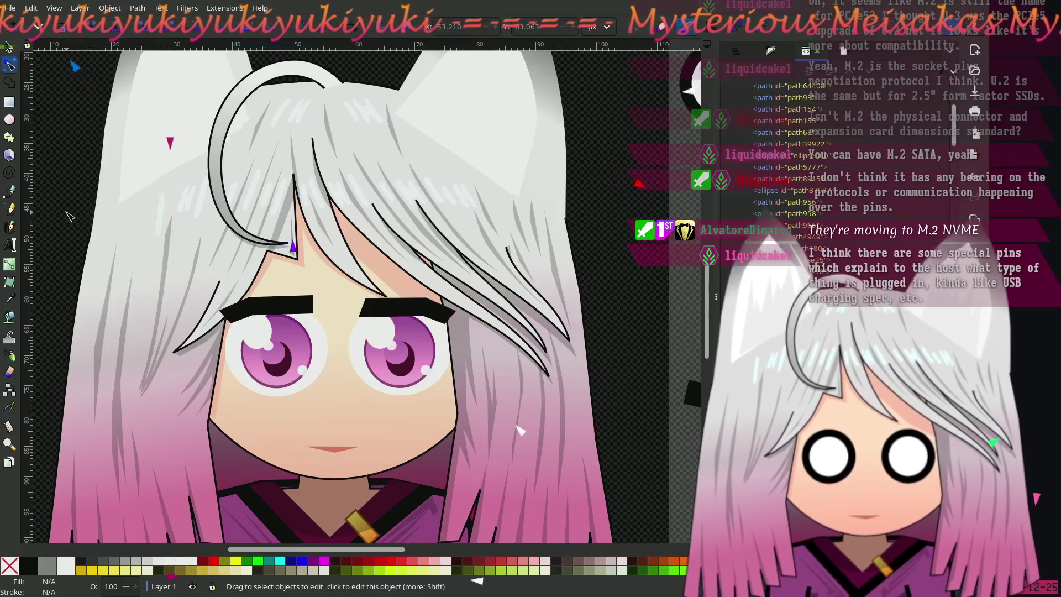
Reshape the right eyebrow's inner end by nudging its bottom and top inner nodes
drag(69, 216, 100, 206)
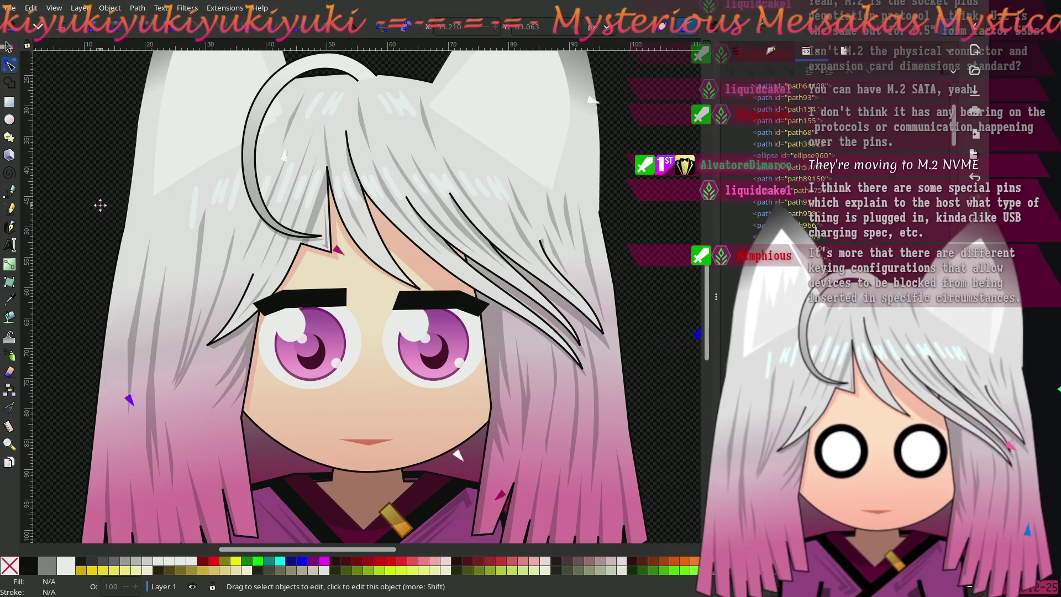
mouse_move(100, 206)
mouse_down()
mouse_move(82, 196)
mouse_move(92, 202)
mouse_up()
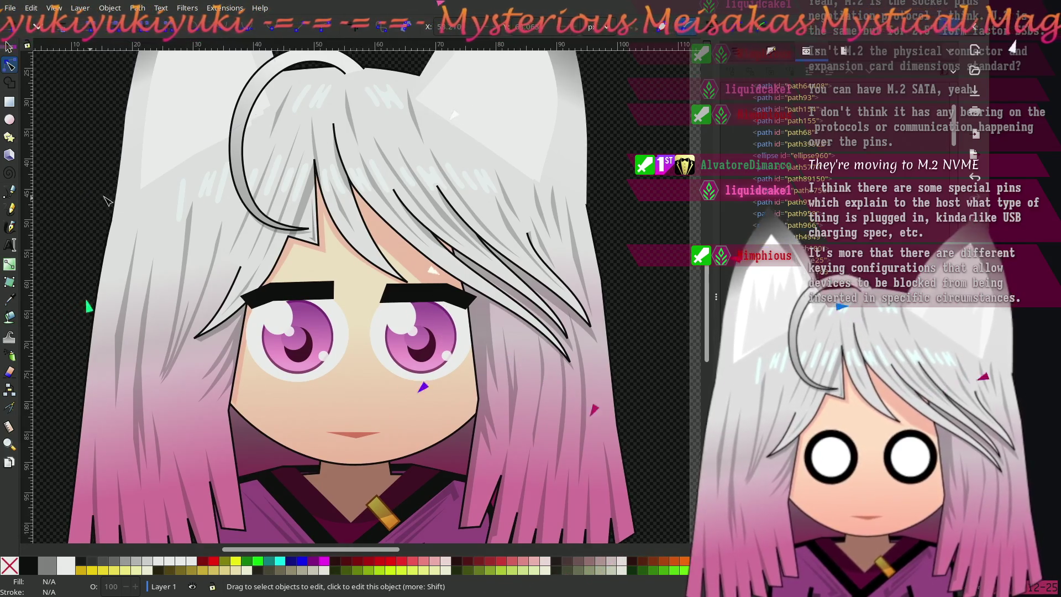
scroll(385, 319, up, 3)
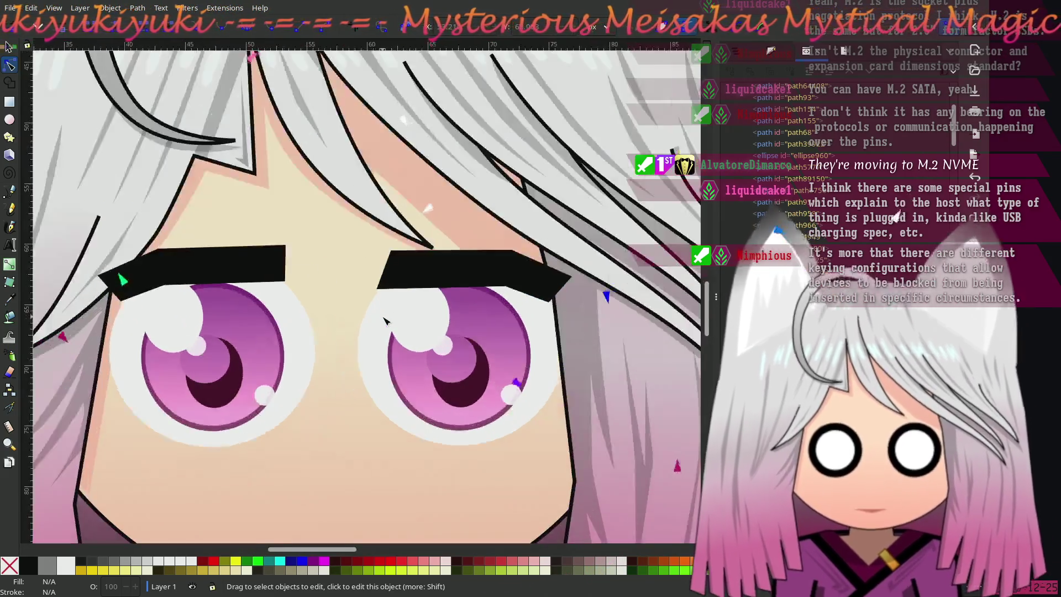
click(381, 275)
drag(379, 278, 388, 272)
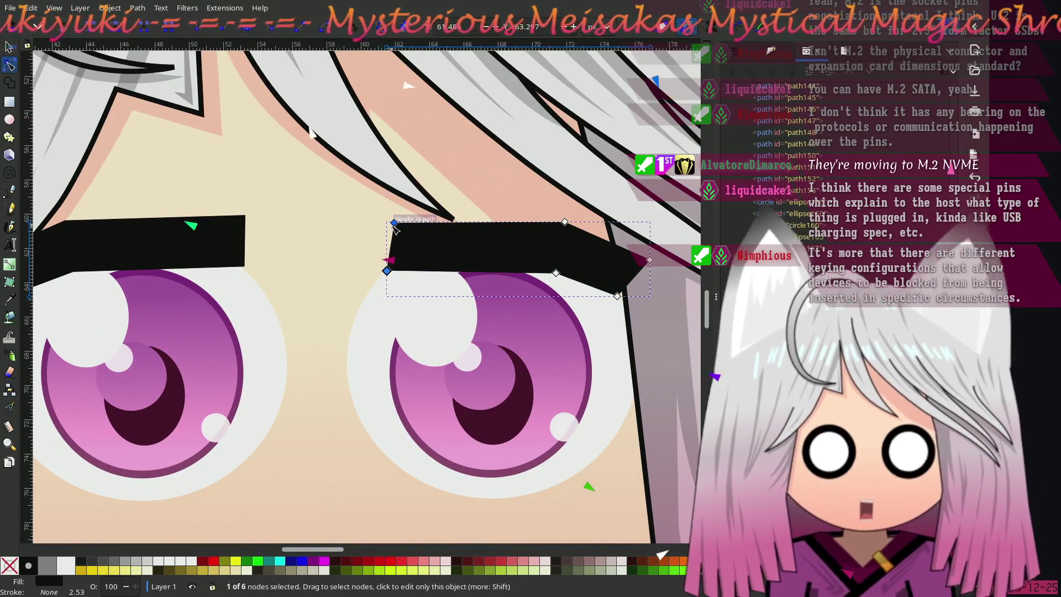
drag(394, 223, 385, 219)
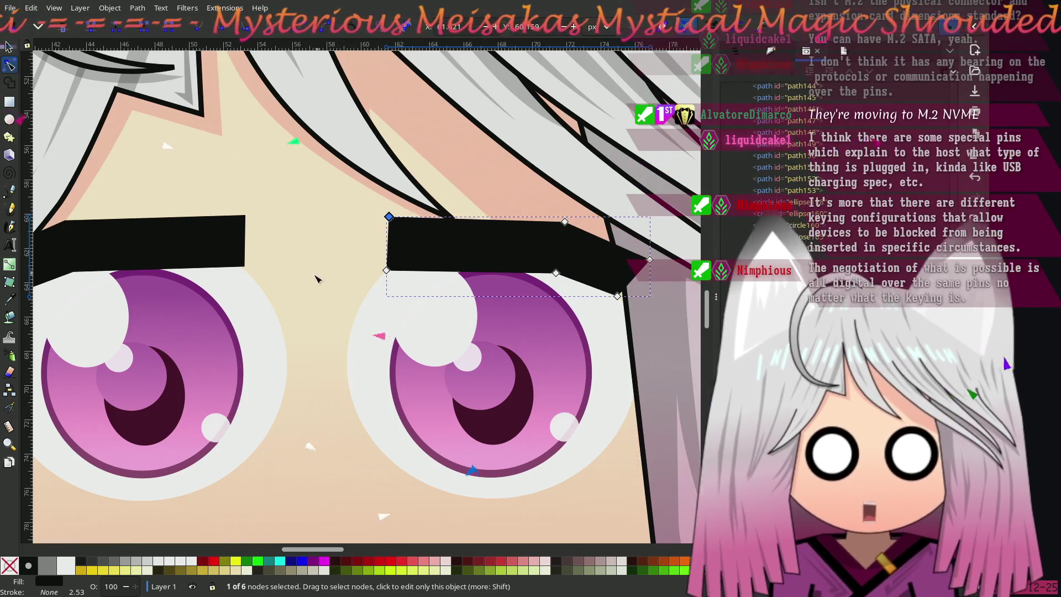
scroll(302, 284, down, 2)
scroll(303, 284, left, 6)
scroll(303, 284, up, 2)
key(Escape)
key(s)
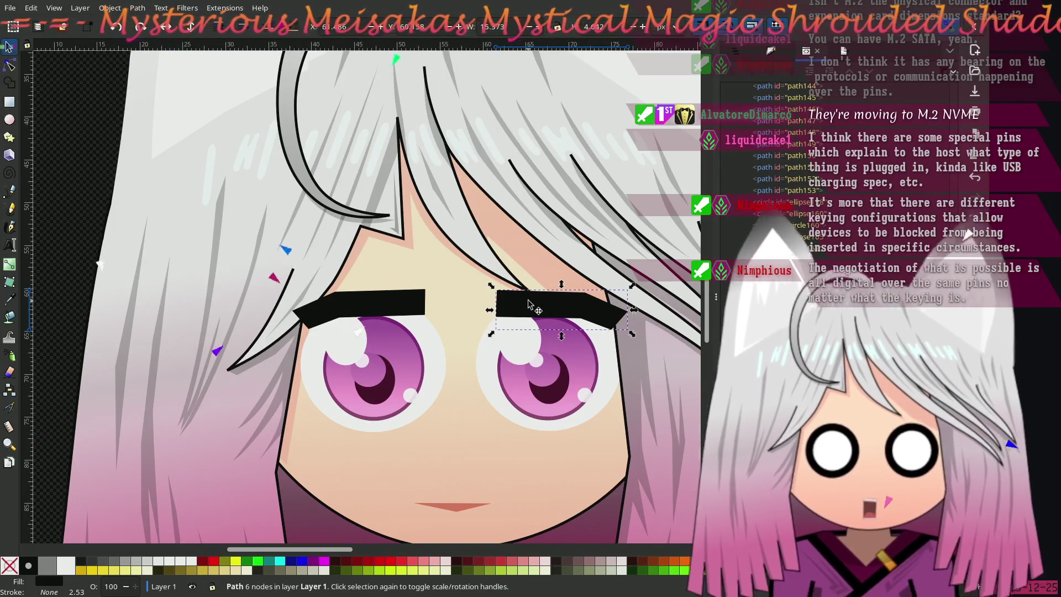
Replace the right eyebrow with a mirrored duplicate of the left brow placed above the right eye
key(Delete)
click(395, 306)
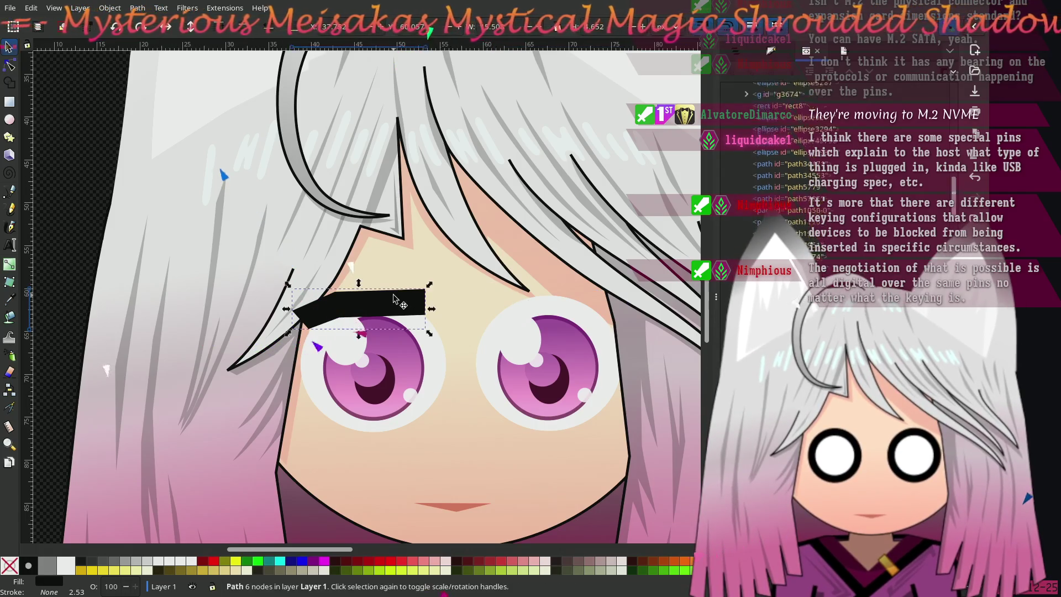
key(ctrl+d)
drag(395, 305, 560, 304)
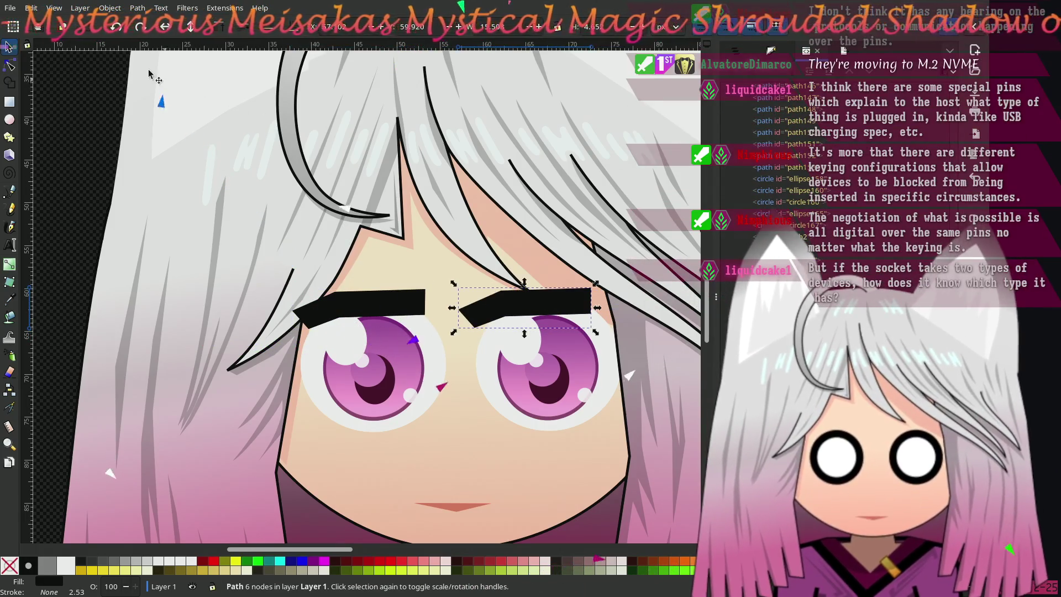
click(165, 26)
drag(479, 306, 516, 307)
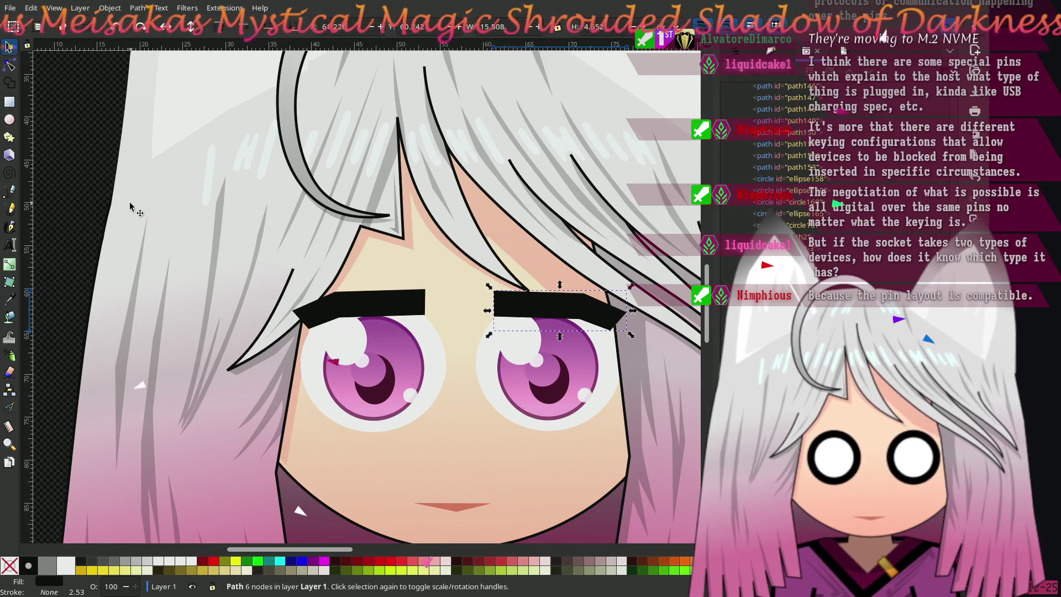
click(94, 180)
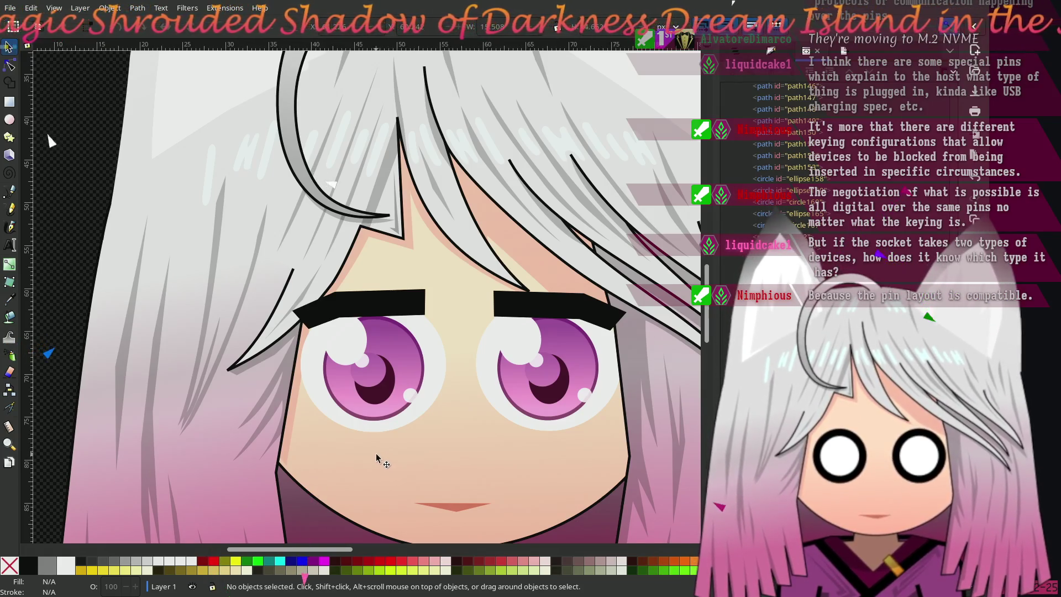
Nudge the right eyebrow slightly higher, deselect it, and zoom out to show the whole character
drag(512, 427, 391, 386)
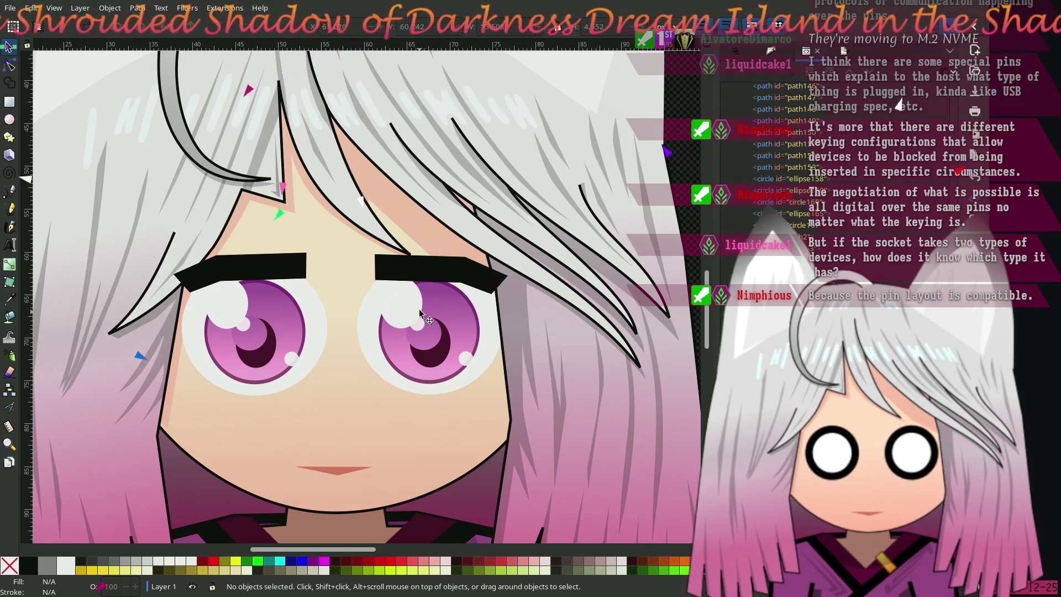
key(ctrl)
scroll(388, 295, up, 3)
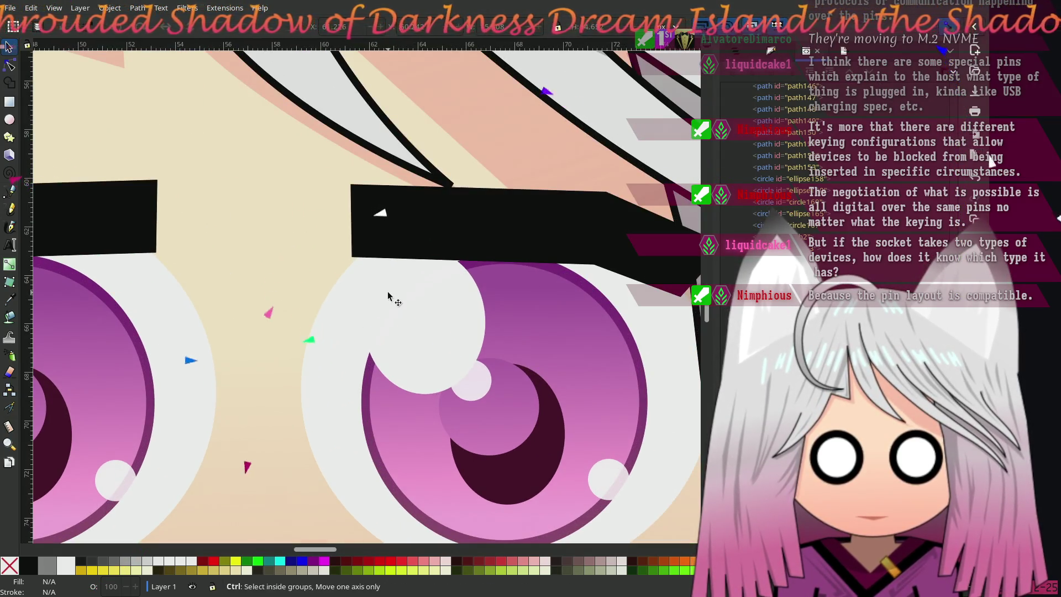
click(123, 206)
drag(532, 237, 534, 228)
key(5)
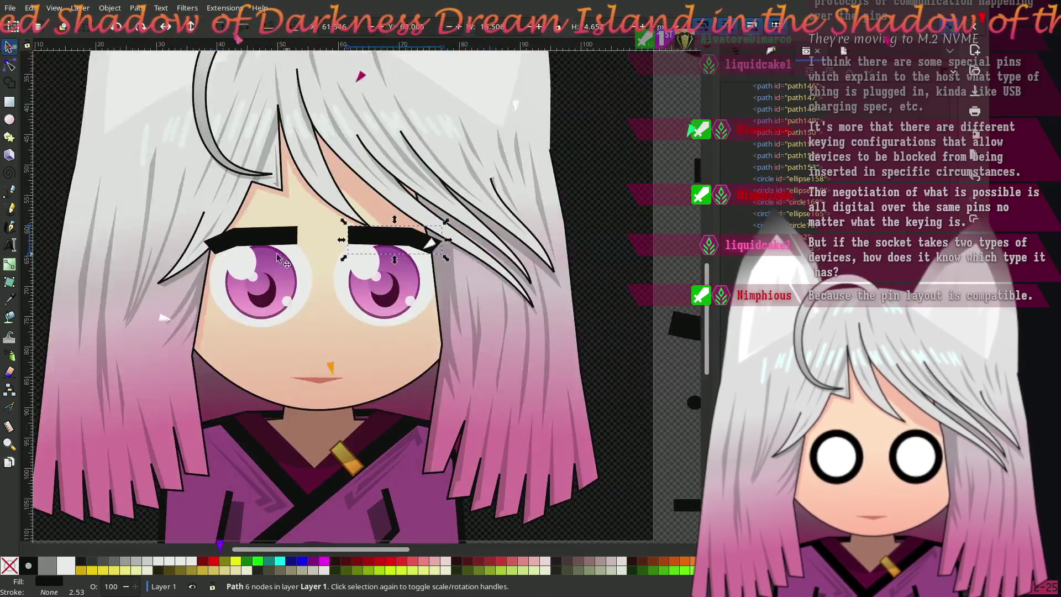
click(52, 131)
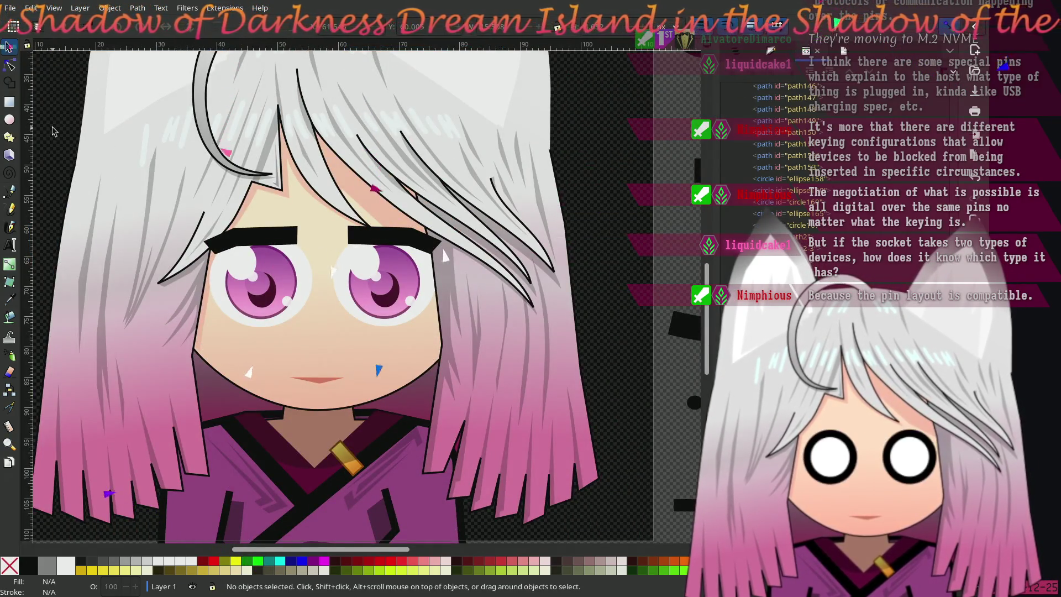
drag(59, 135, 181, 150)
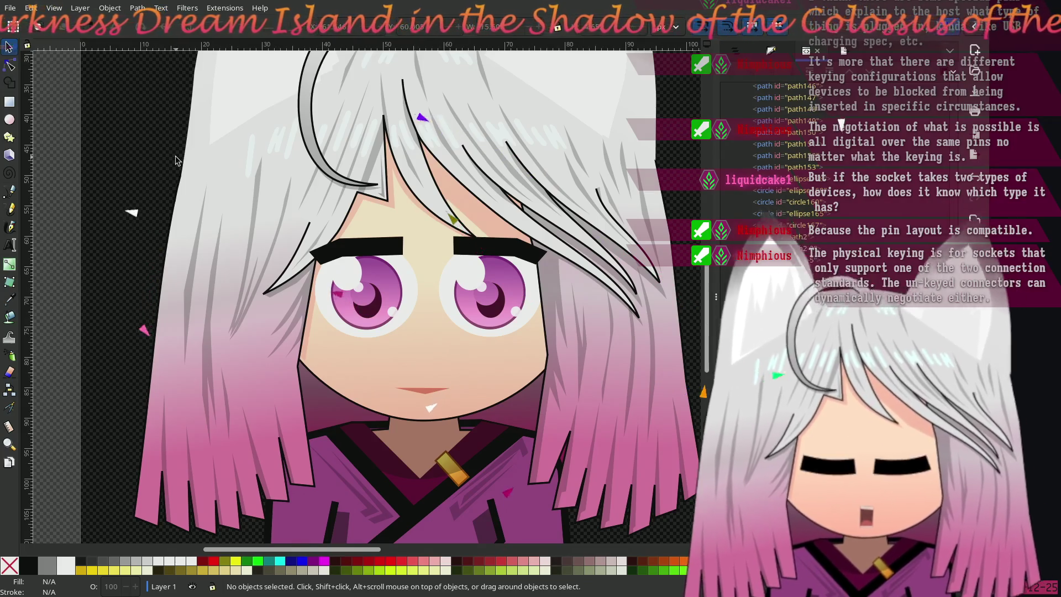
drag(169, 166, 141, 203)
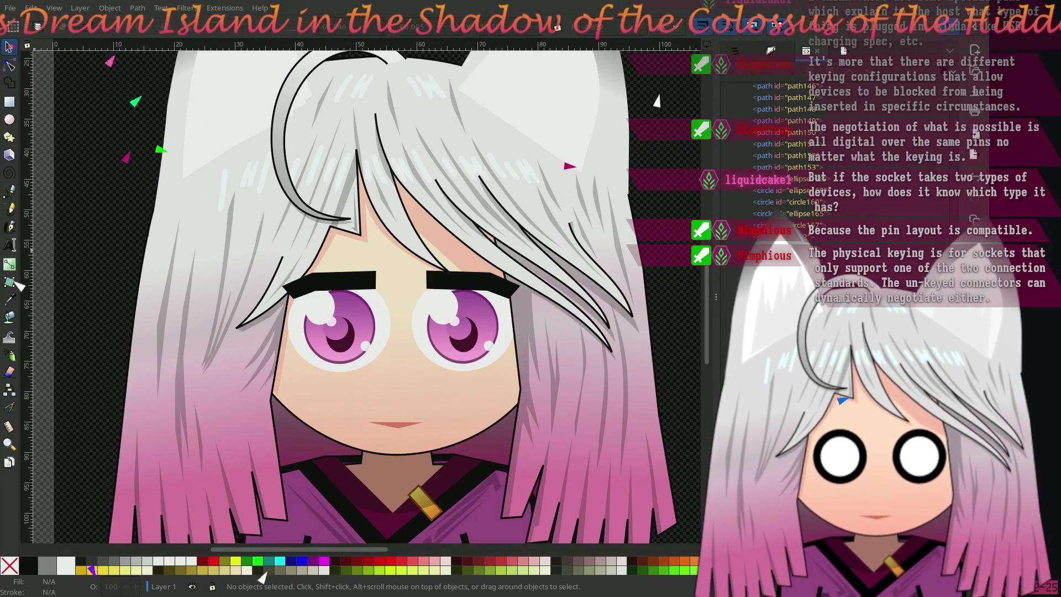
drag(122, 254, 143, 267)
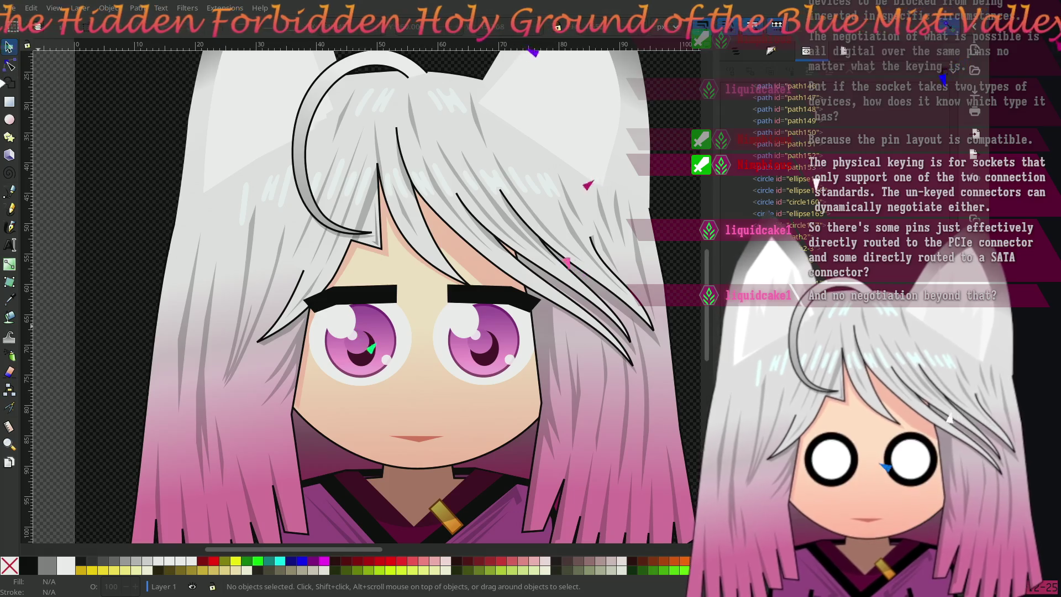
key(alt+Tab)
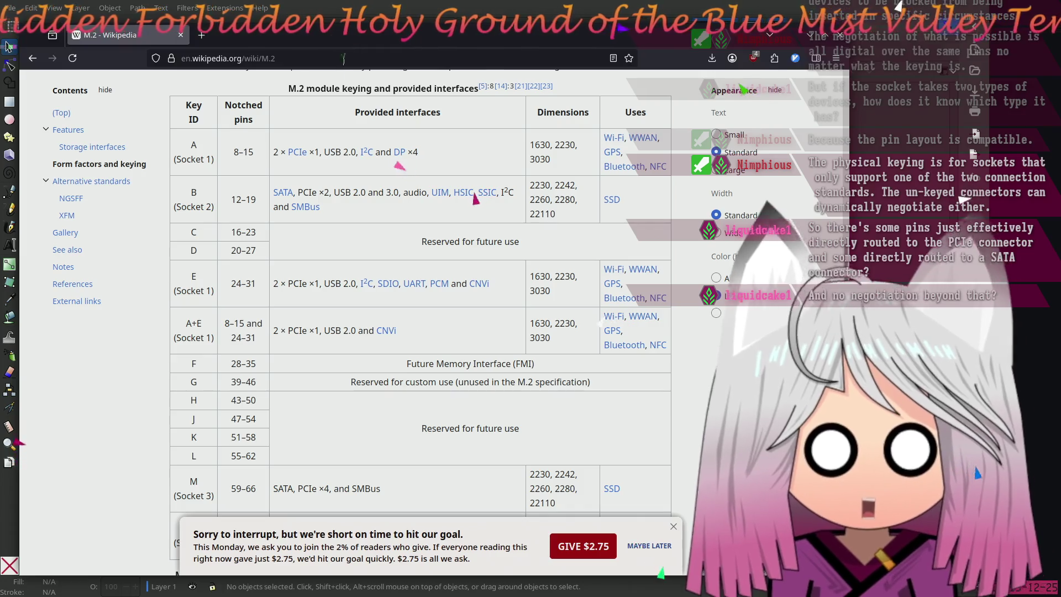
Dismiss Wikipedia's donation banner, look over the keying table's interface links, and return to Form factors and keying
click(674, 526)
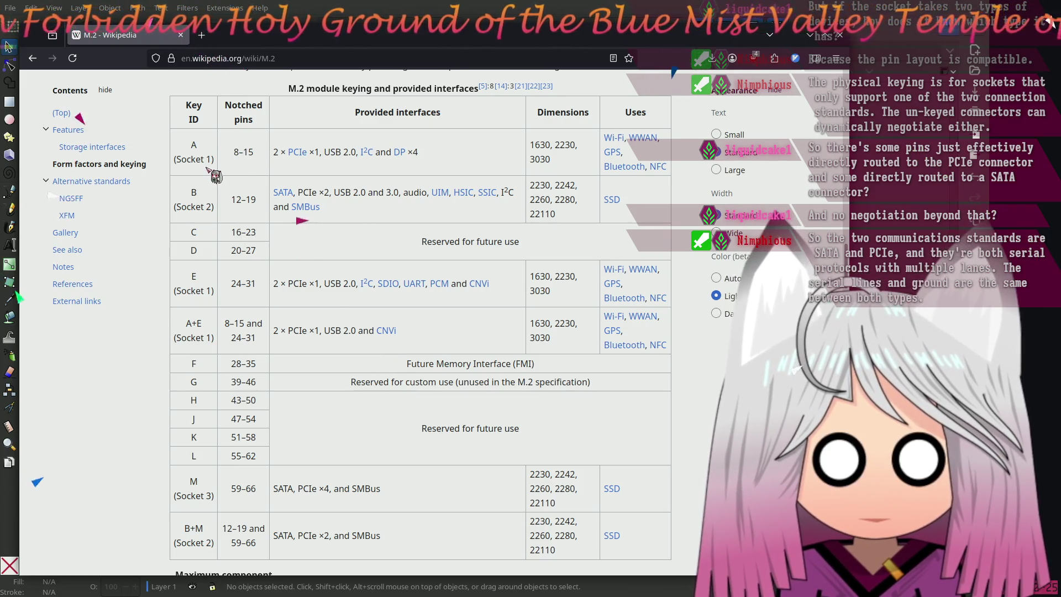
mouse_move(283, 193)
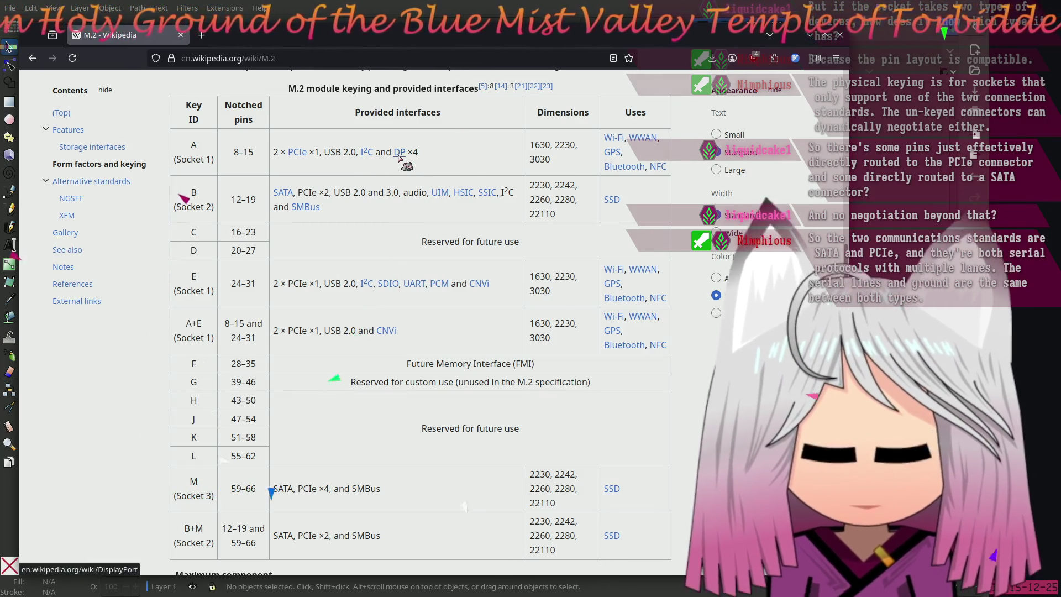
mouse_move(399, 157)
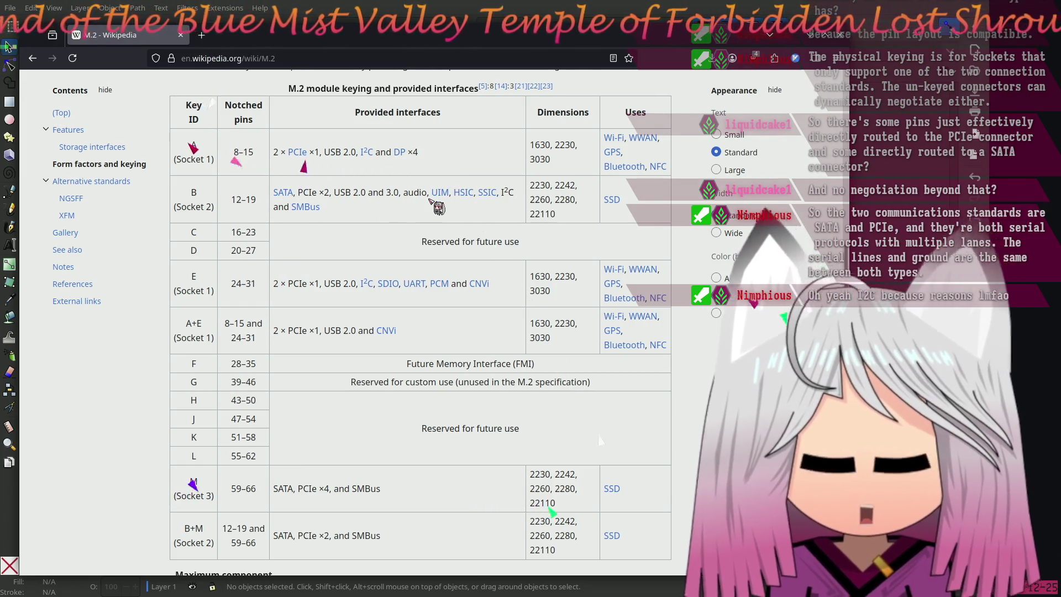
mouse_move(435, 200)
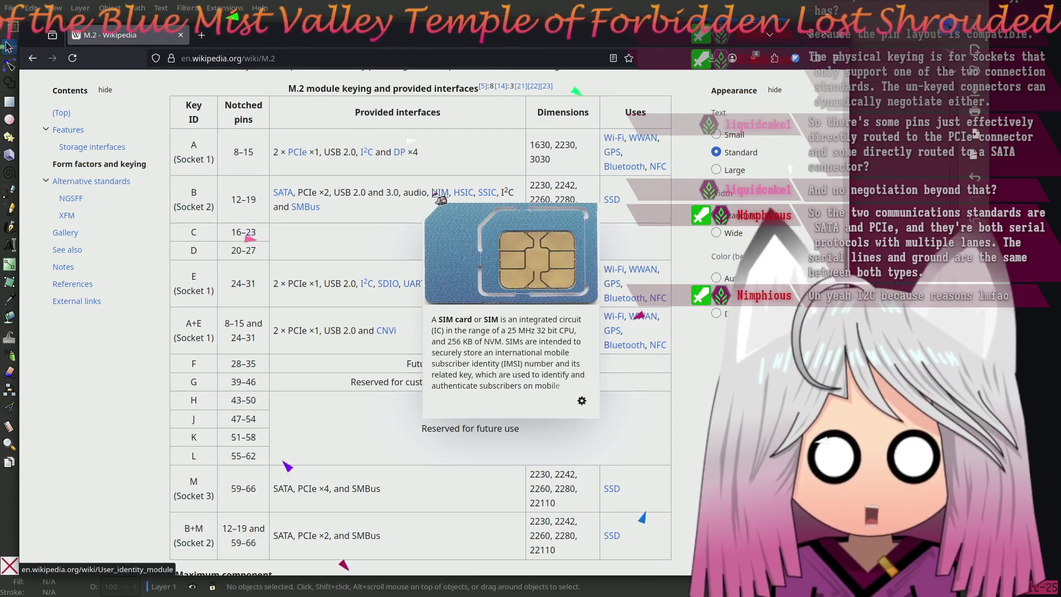
mouse_move(466, 194)
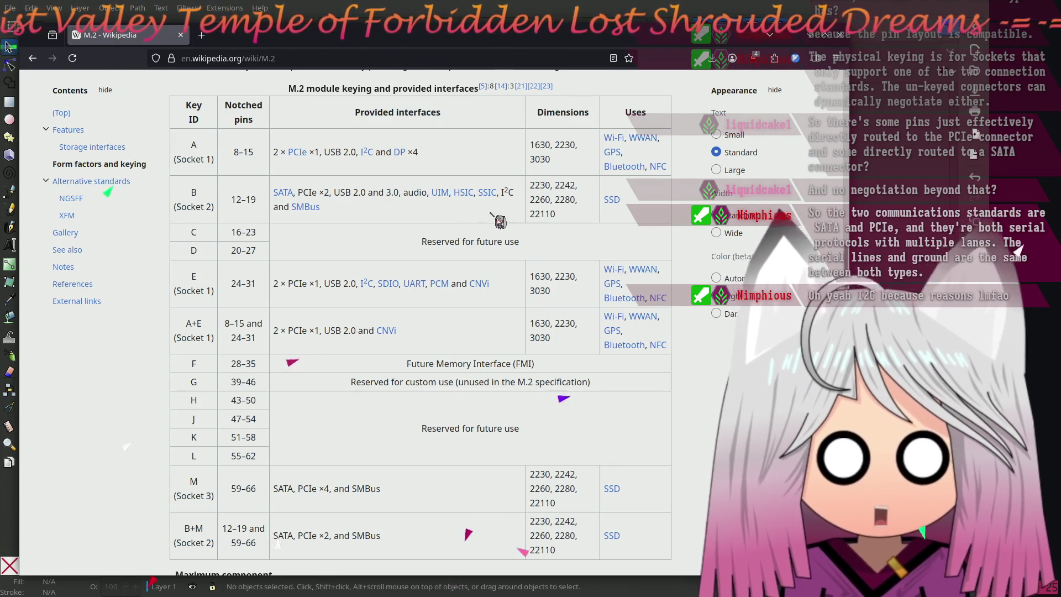
mouse_move(310, 208)
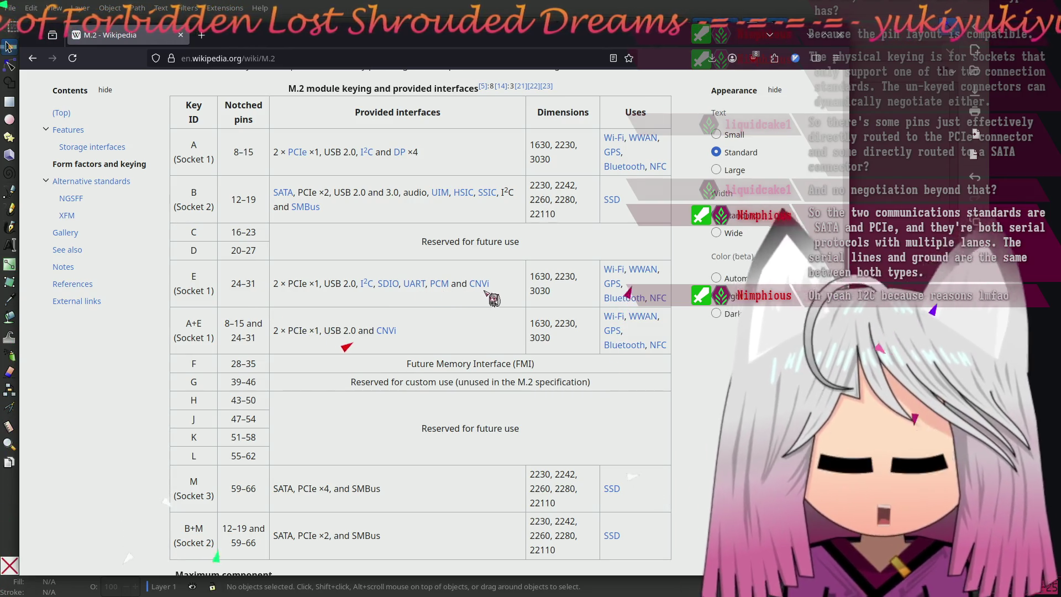
mouse_move(481, 291)
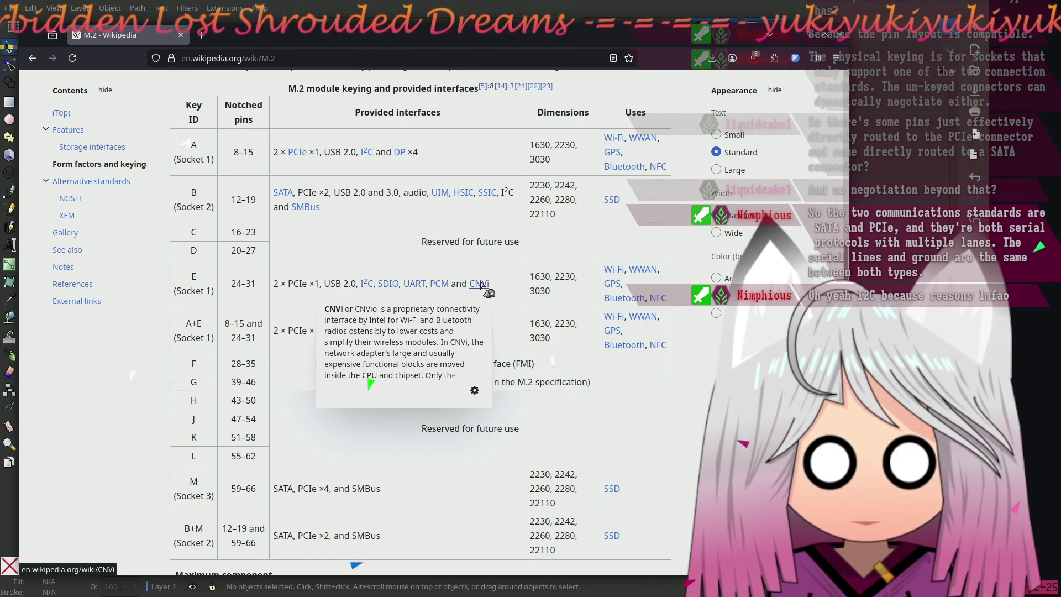
scroll(368, 449, down, 2)
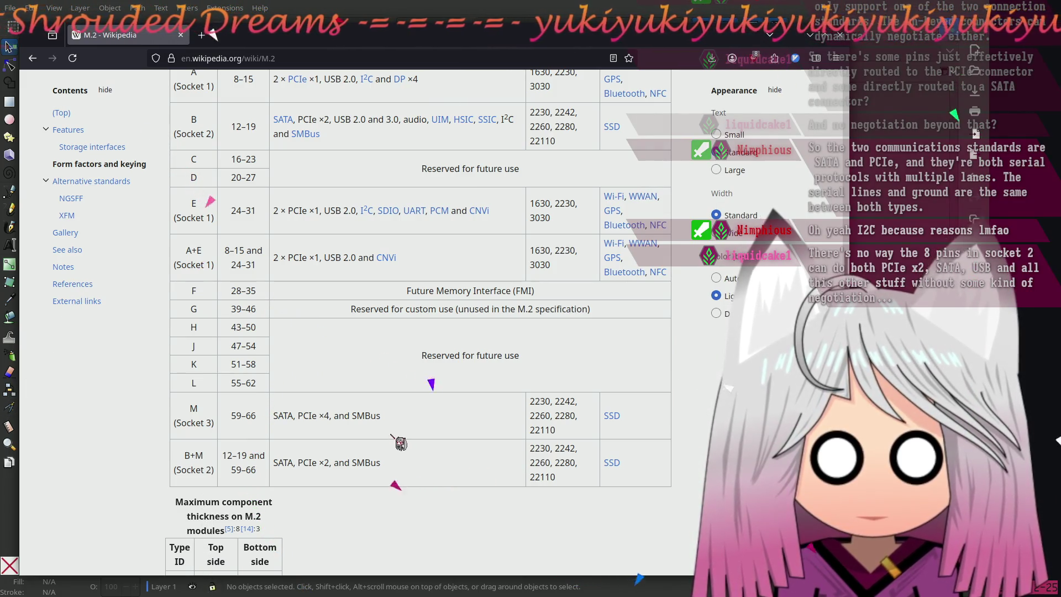
scroll(390, 436, up, 2)
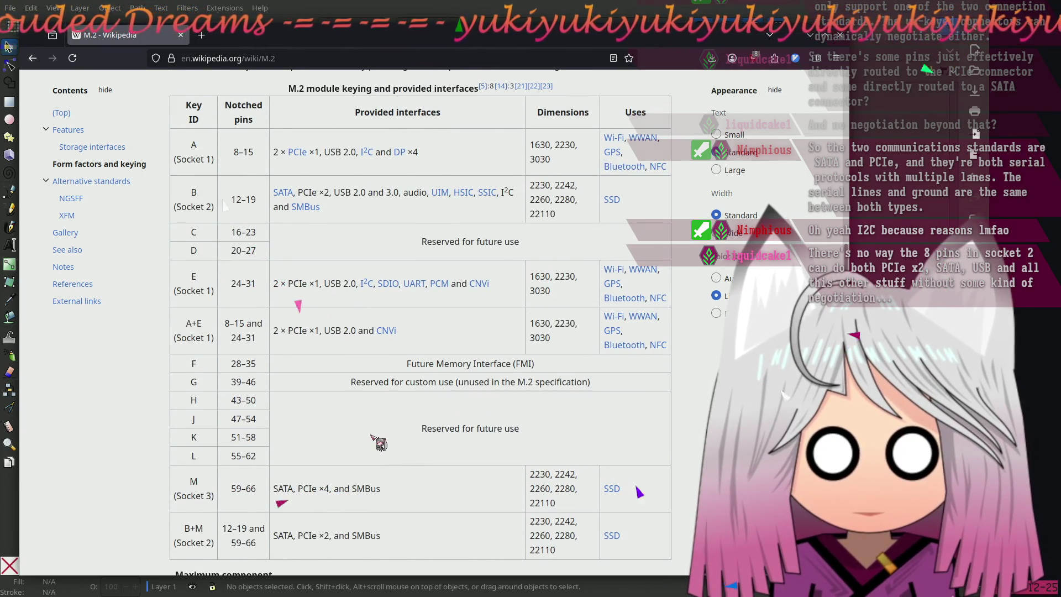
scroll(379, 443, up, 10)
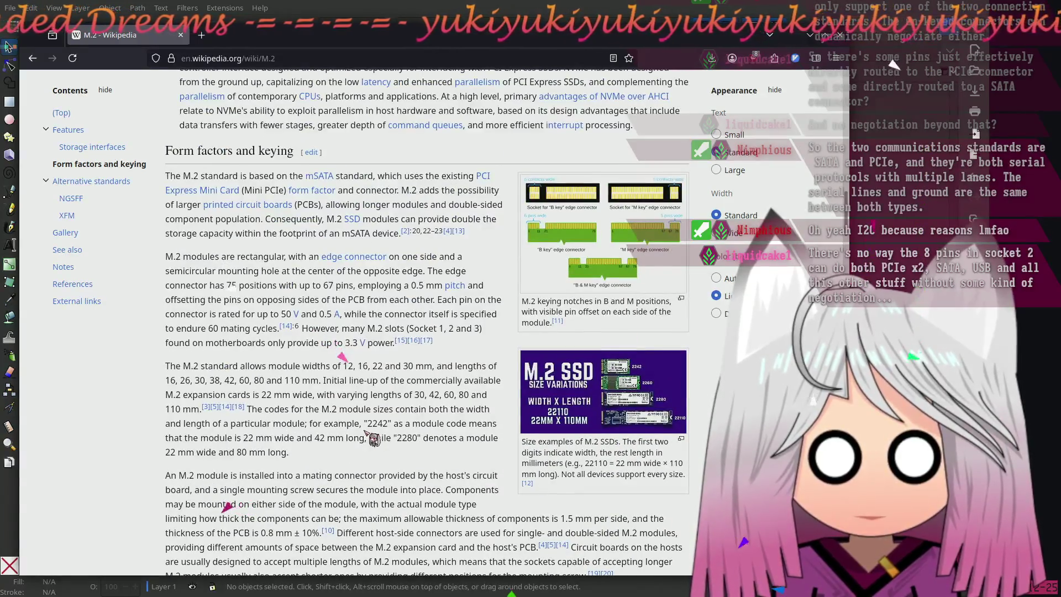
scroll(366, 433, down, 5)
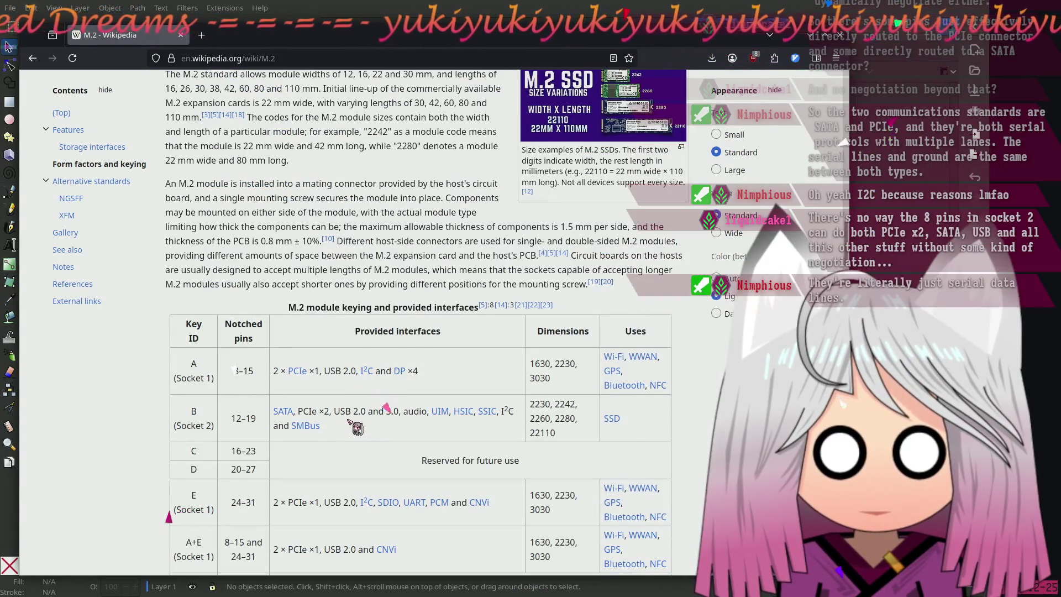
scroll(354, 426, up, 5)
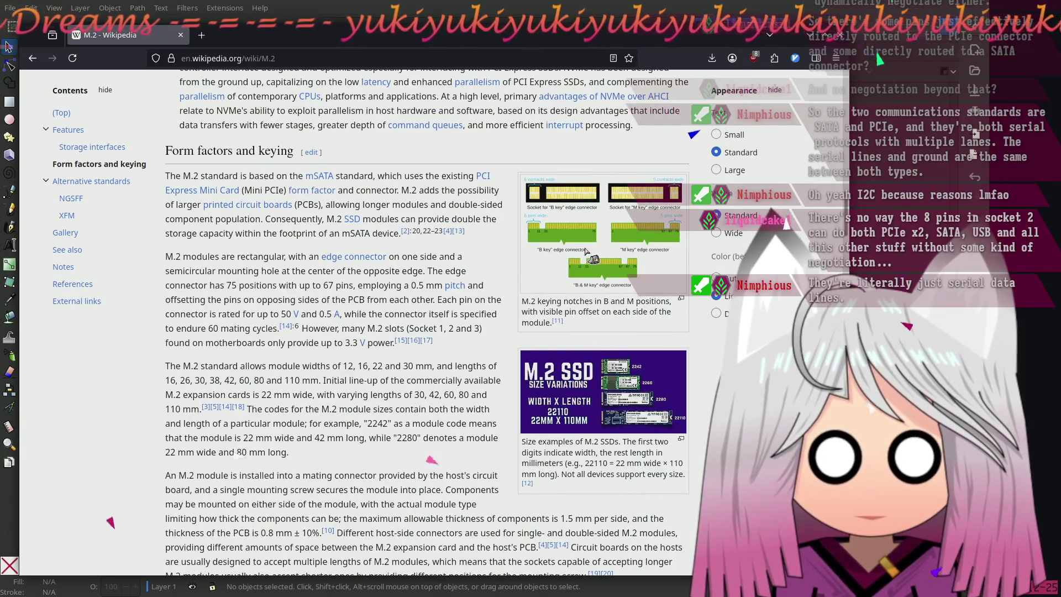
click(585, 252)
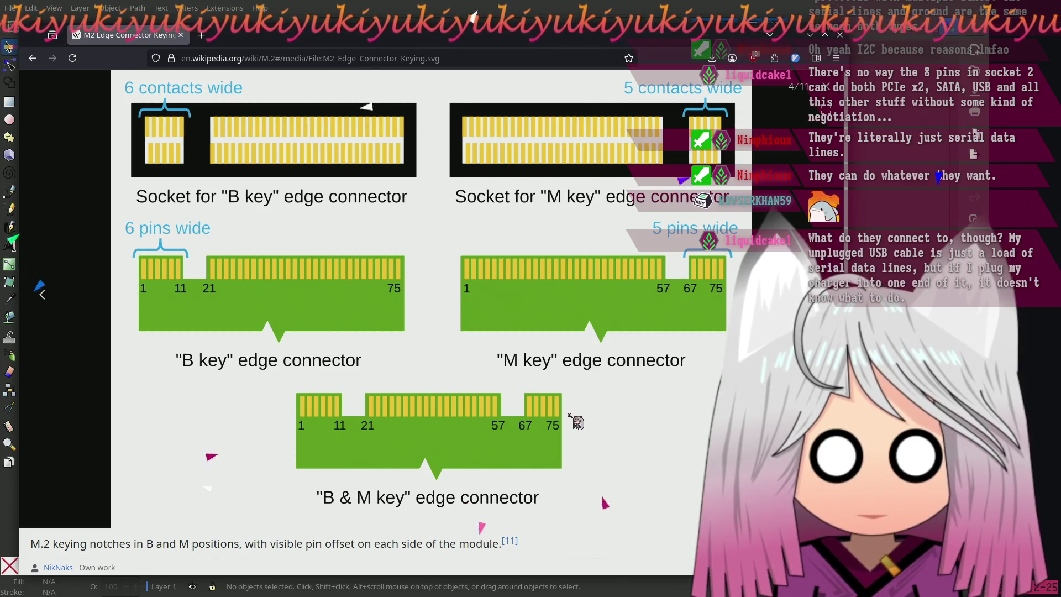
key(Escape)
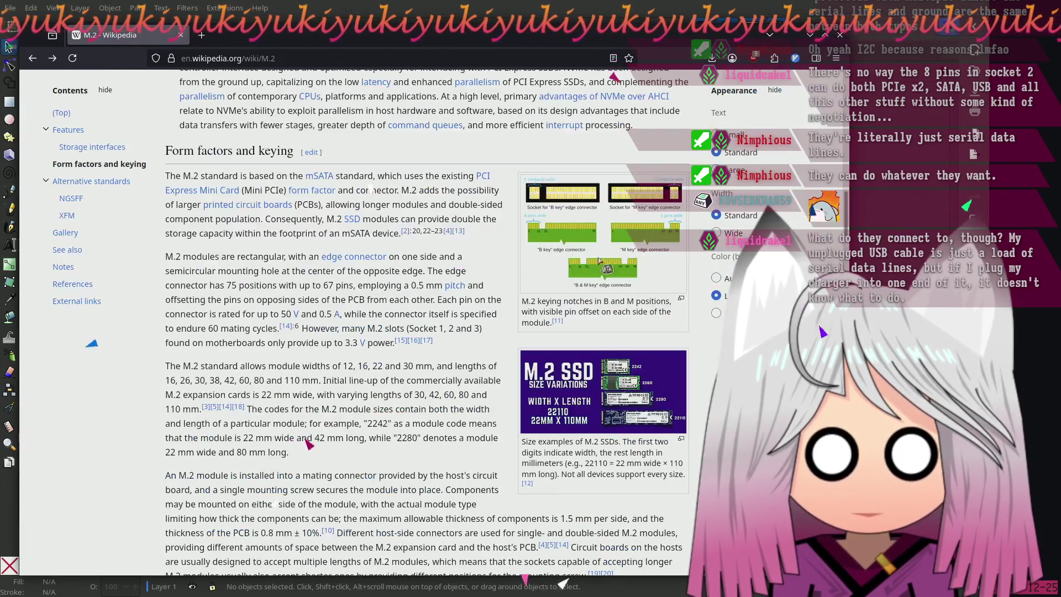
Scroll through the M.2 article down to the keying table and back
scroll(422, 392, down, 10)
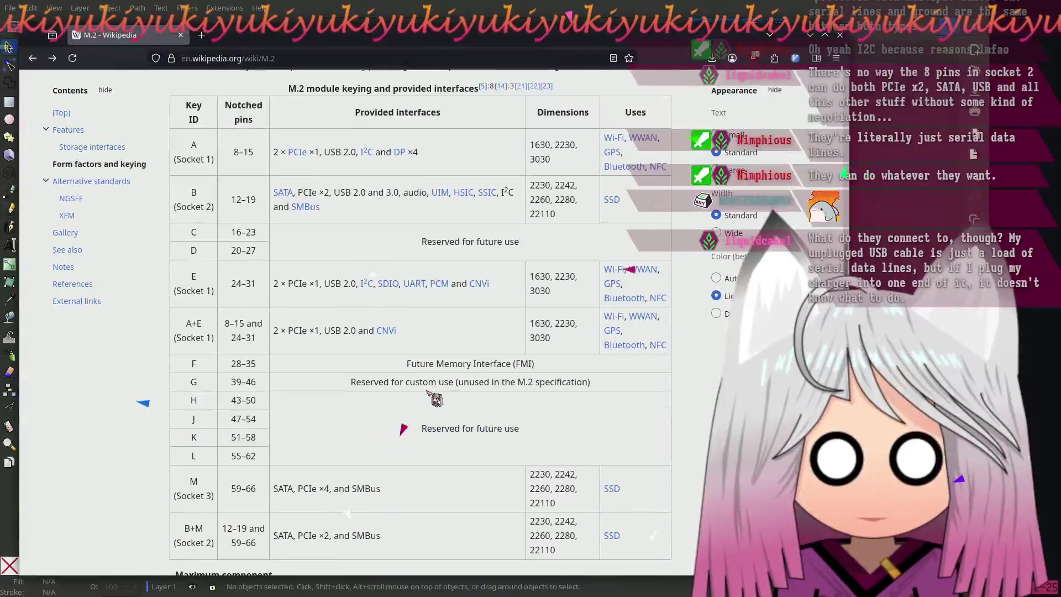
scroll(425, 393, down, 12)
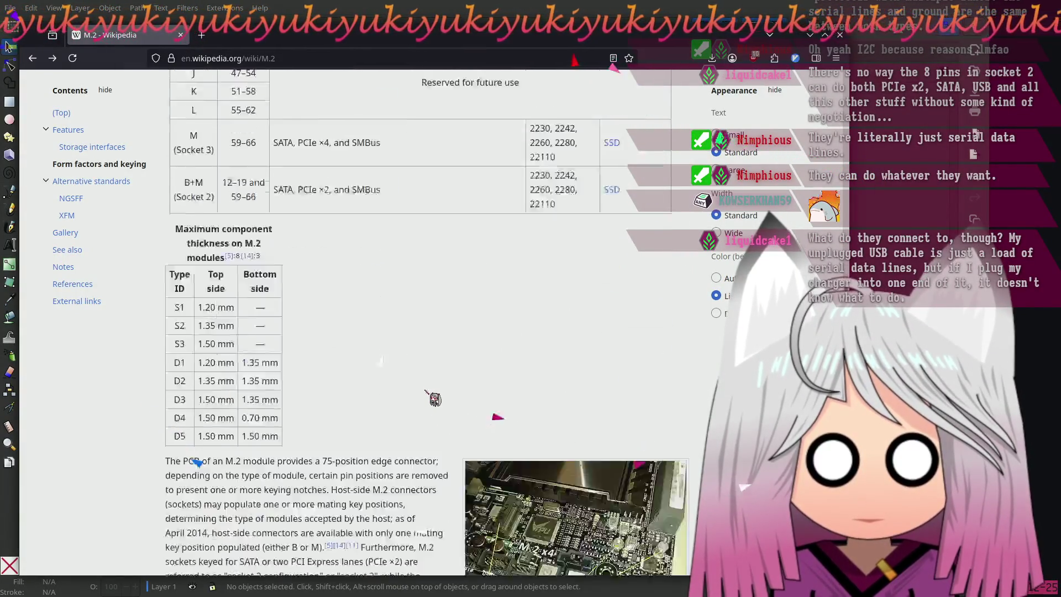
scroll(422, 398, down, 12)
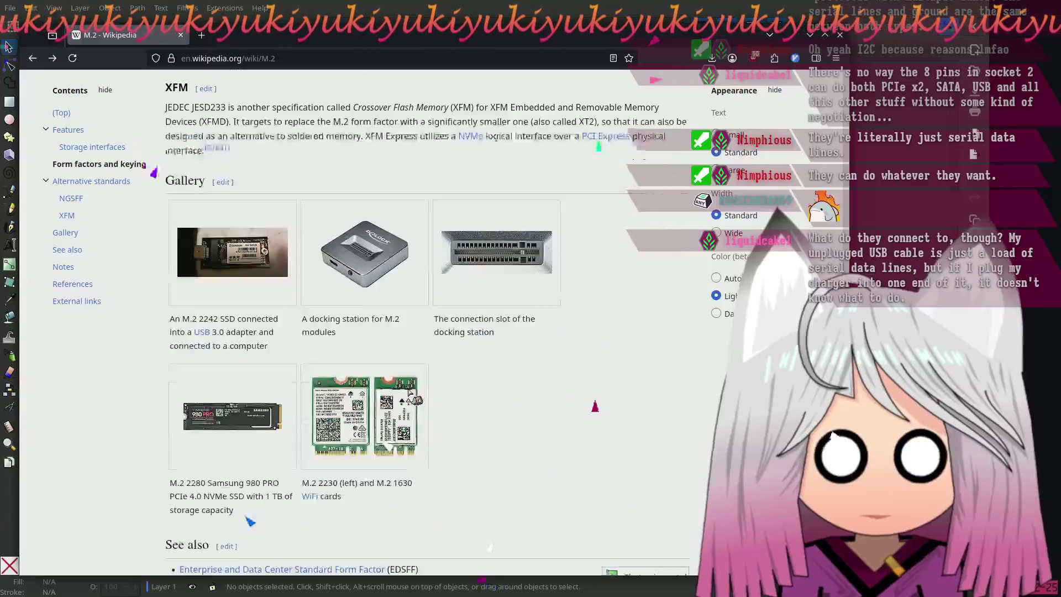
scroll(529, 395, down, 6)
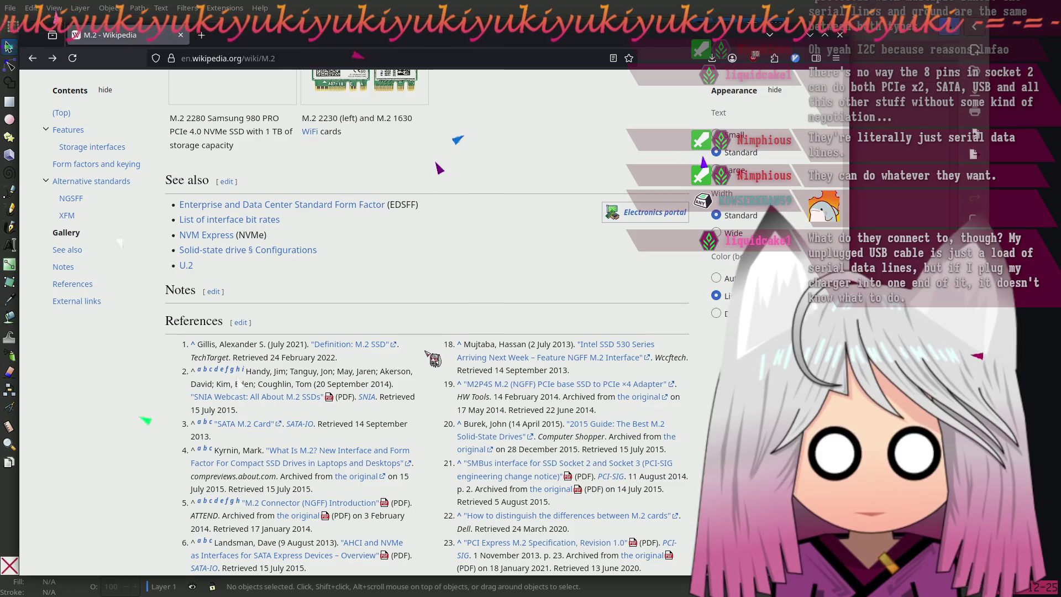
scroll(427, 354, down, 3)
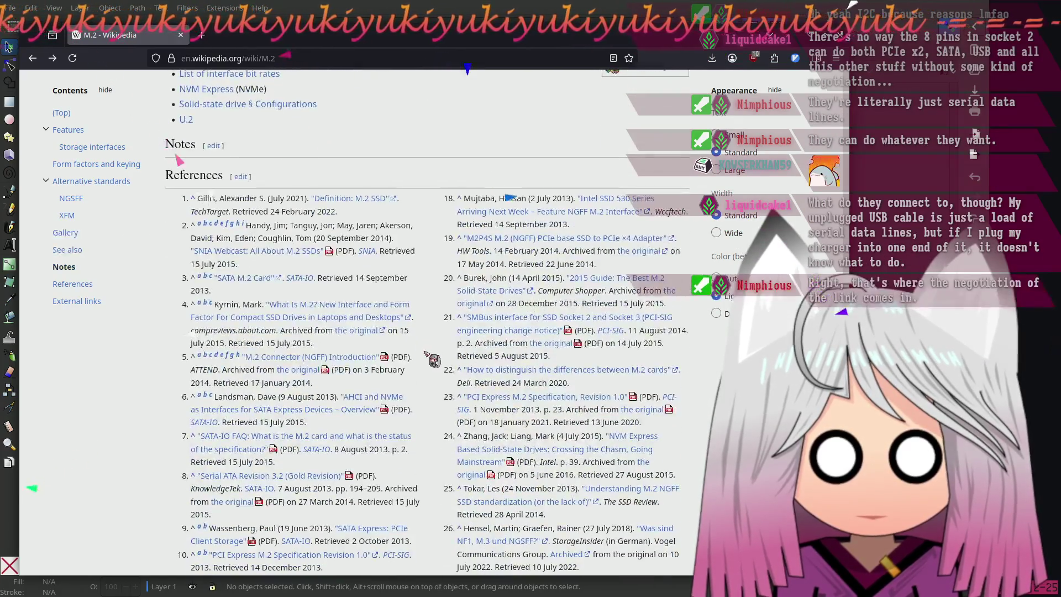
scroll(427, 354, up, 20)
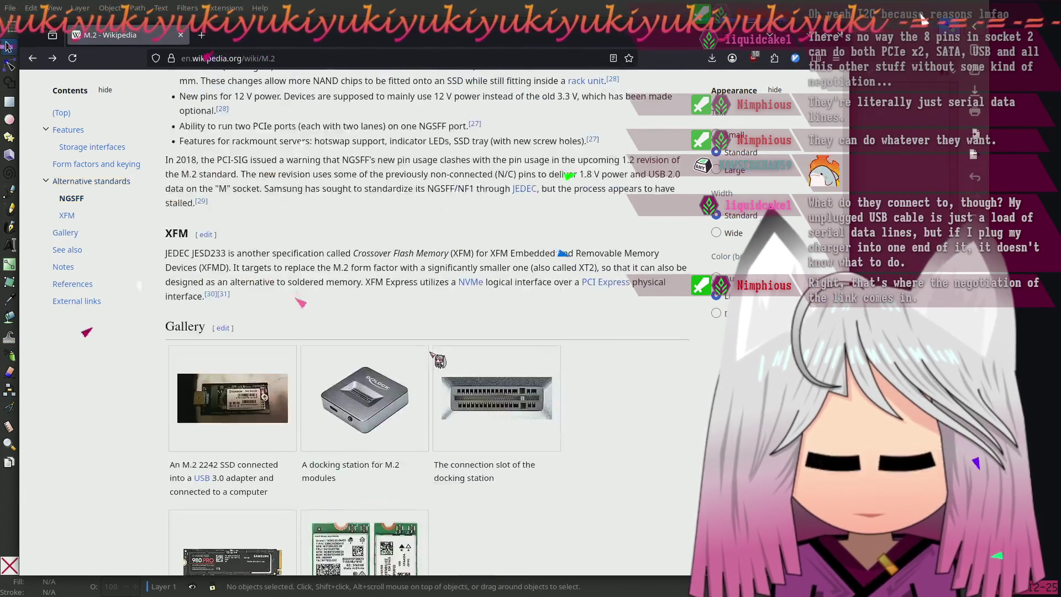
scroll(422, 354, up, 10)
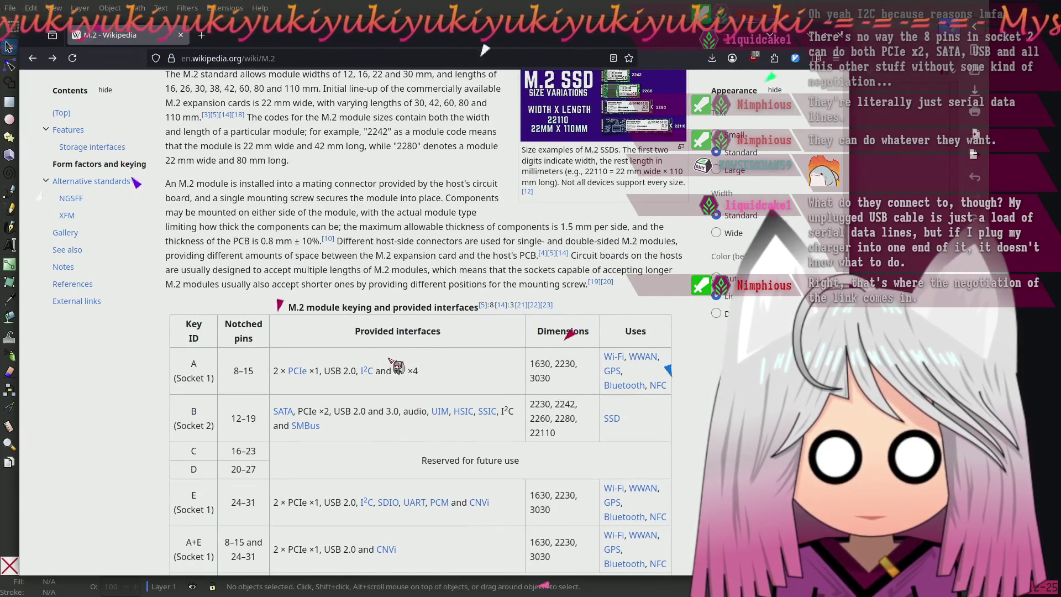
Jump to citation [5] in References and open its archived NGFF introduction PDF in a new tab
click(483, 305)
scroll(426, 202, up, 2)
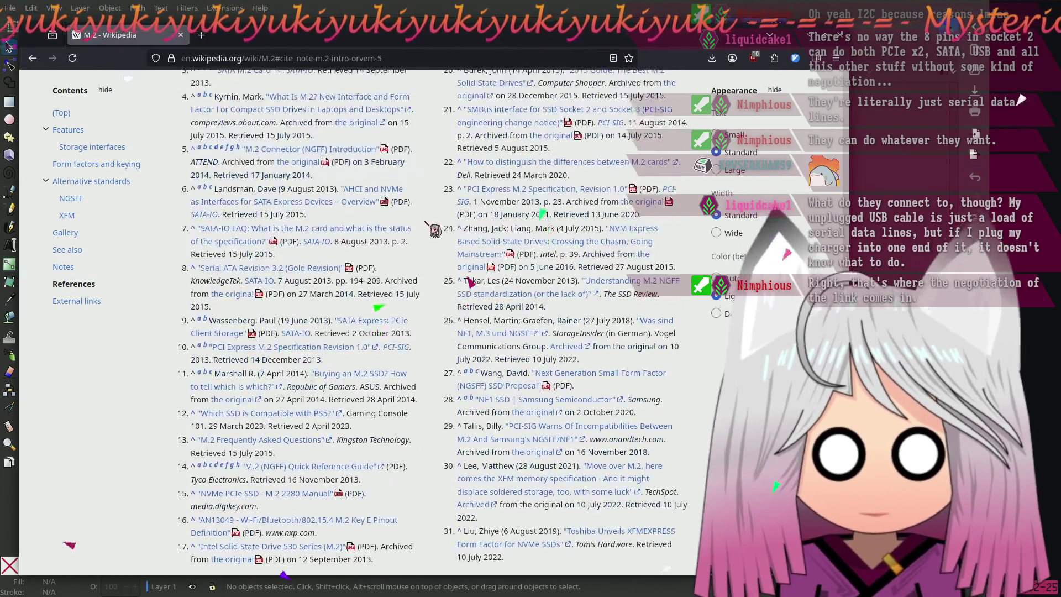
middle_click(343, 161)
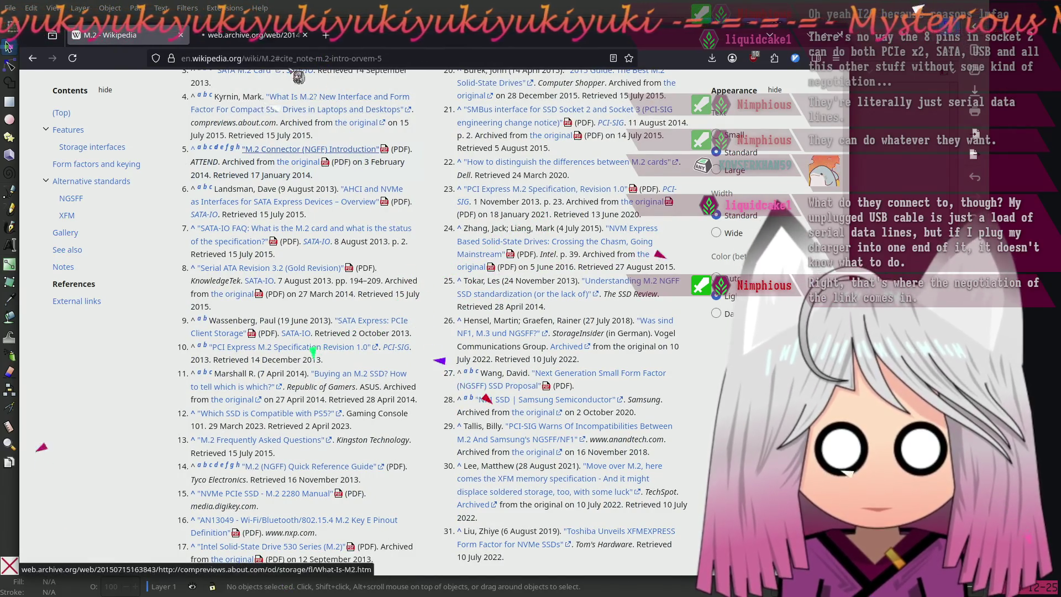
Switch to the archived M.2 Connector PDF tab and dismiss the Wayback Machine donation appeal
click(266, 40)
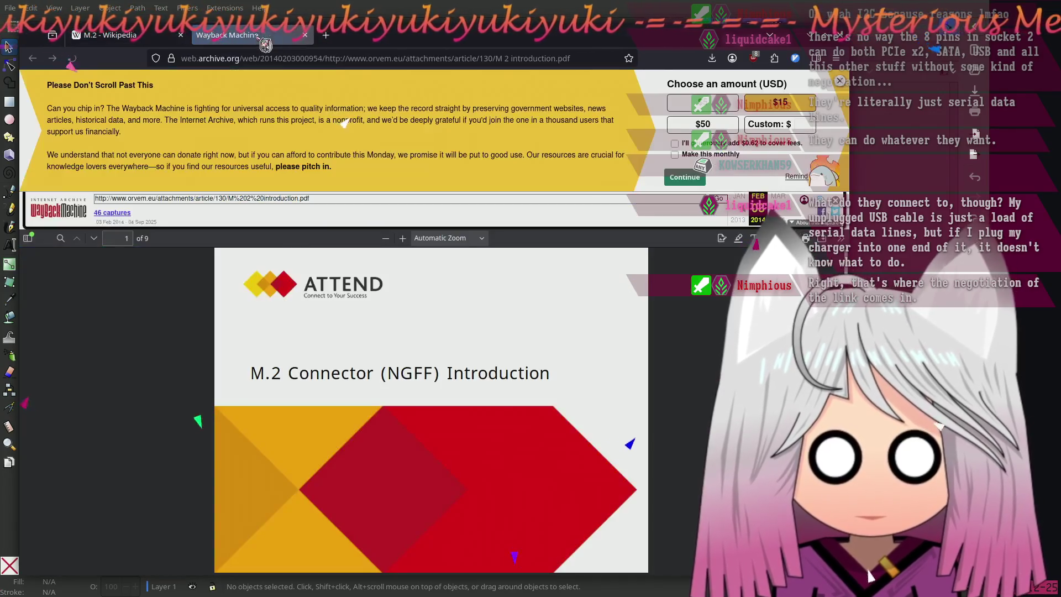
scroll(647, 345, down, 3)
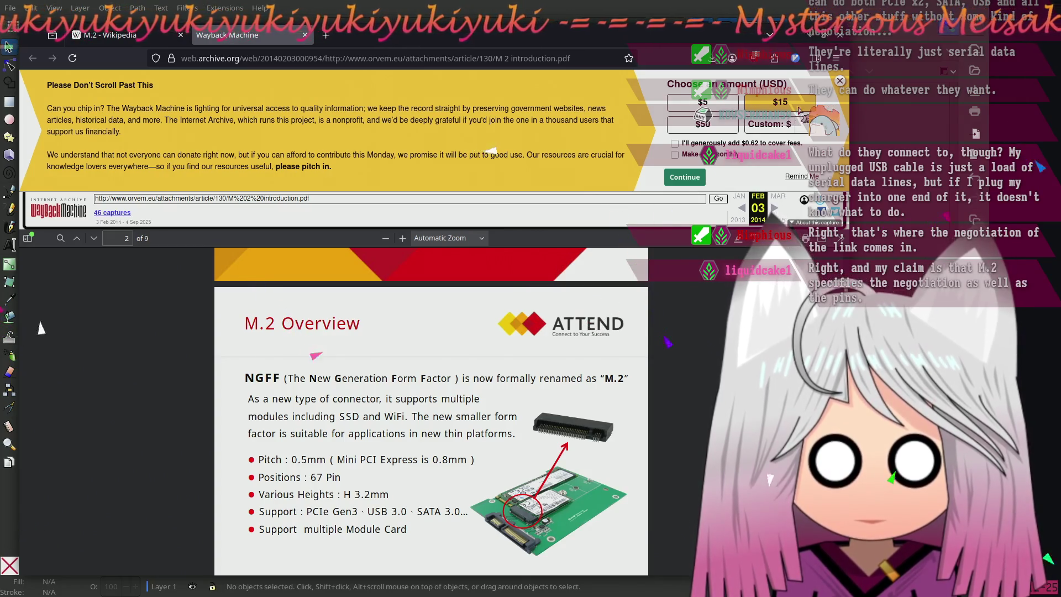
click(840, 81)
Scroll the slides to page 6's M.2 Keying Diagram with its B- and M-key notches
scroll(459, 298, down, 3)
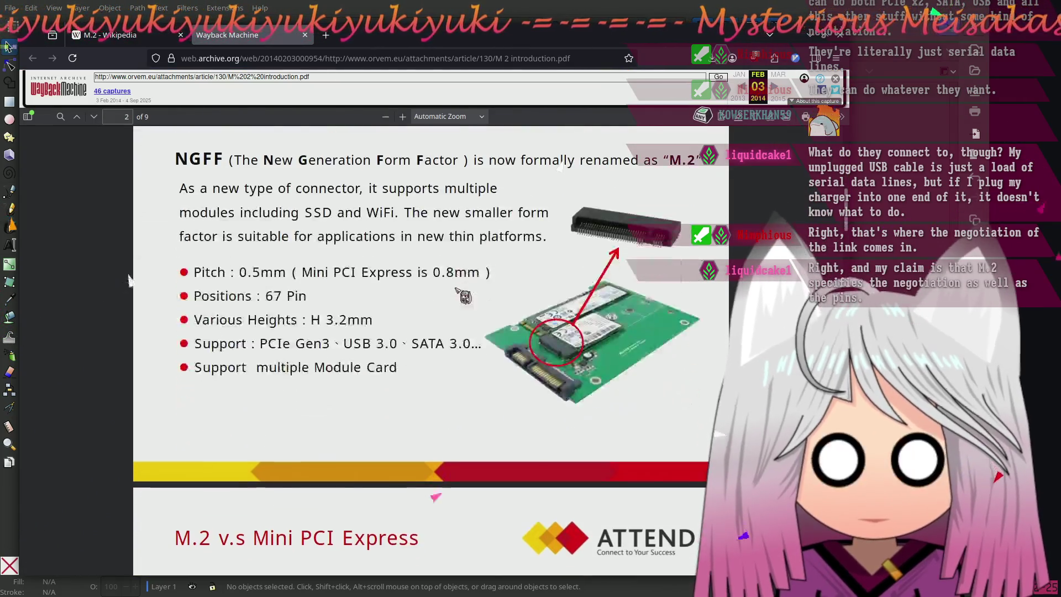
scroll(413, 364, down, 20)
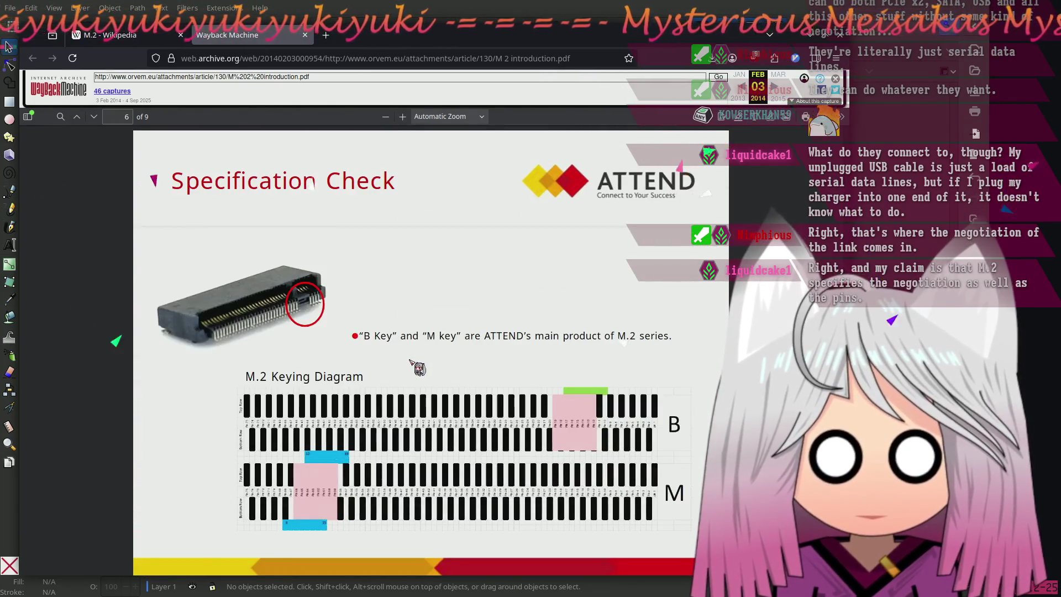
scroll(410, 360, down, 5)
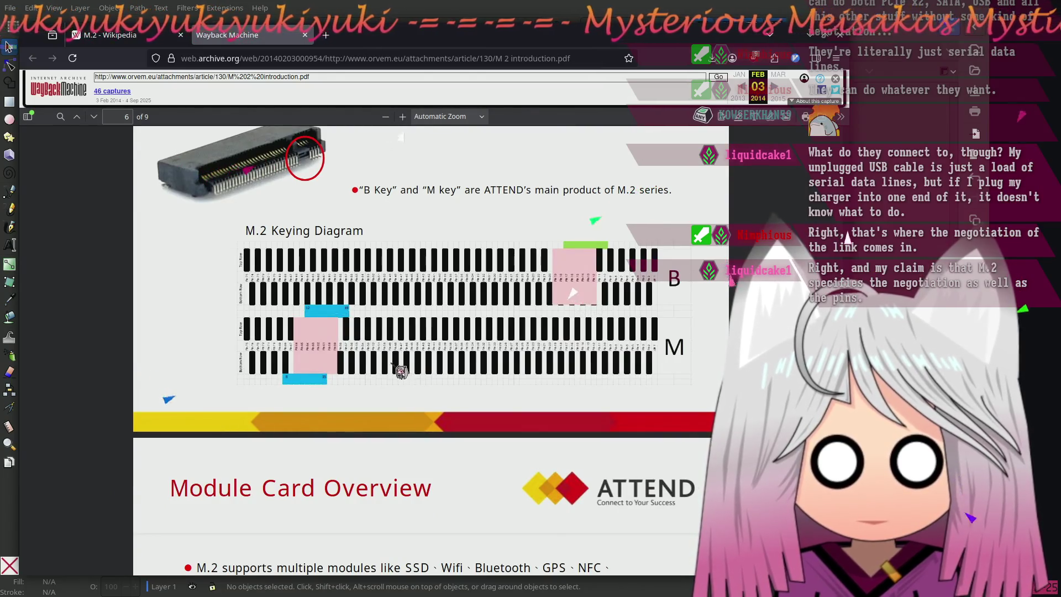
scroll(392, 353, down, 15)
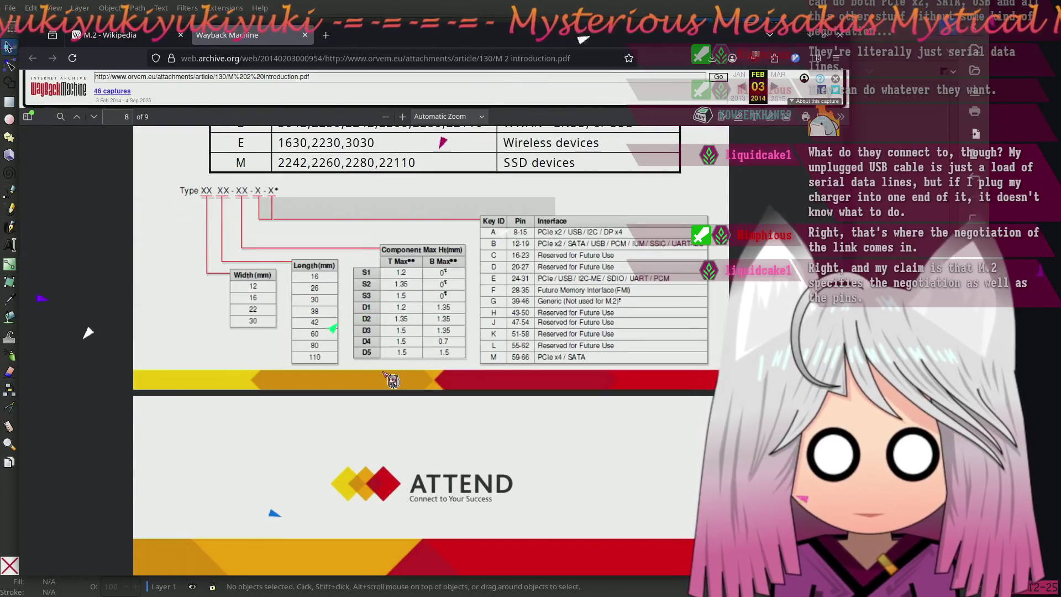
scroll(387, 376, down, 6)
scroll(381, 373, up, 20)
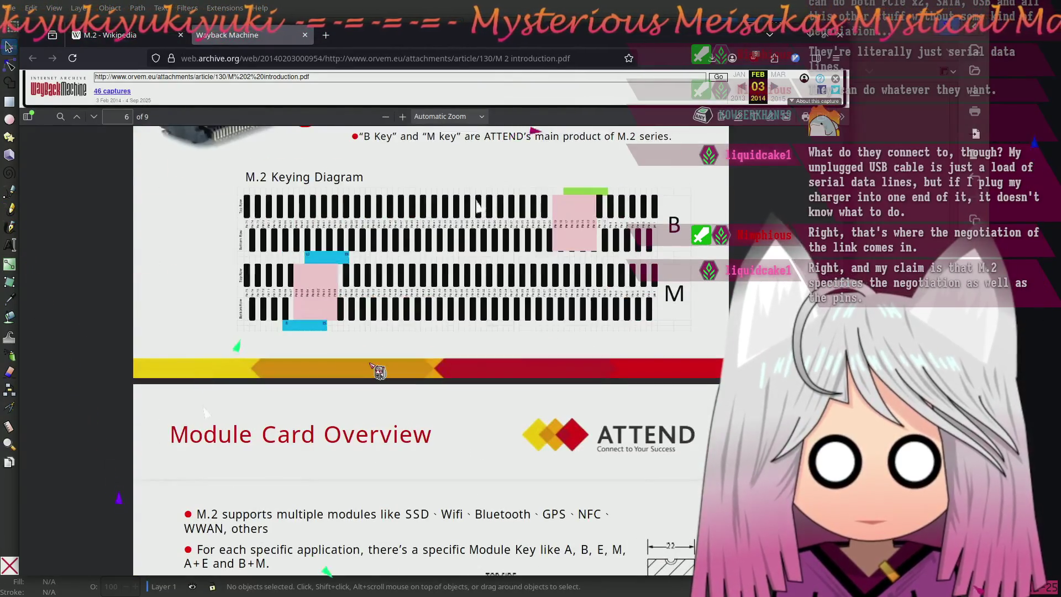
scroll(387, 365, up, 2)
ctrl+scroll(437, 354, up, 8)
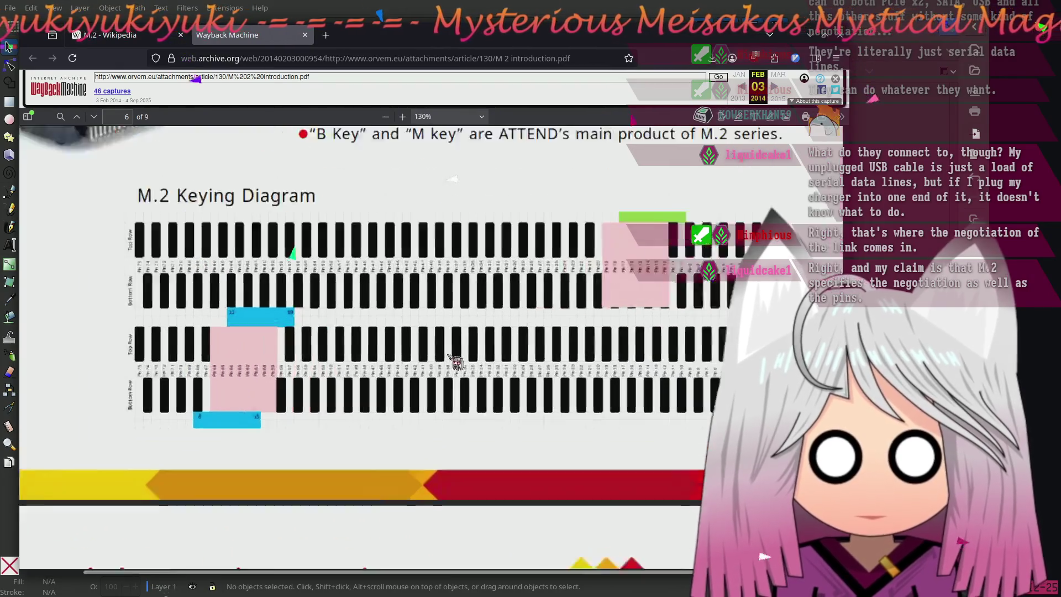
ctrl+scroll(445, 354, down, 5)
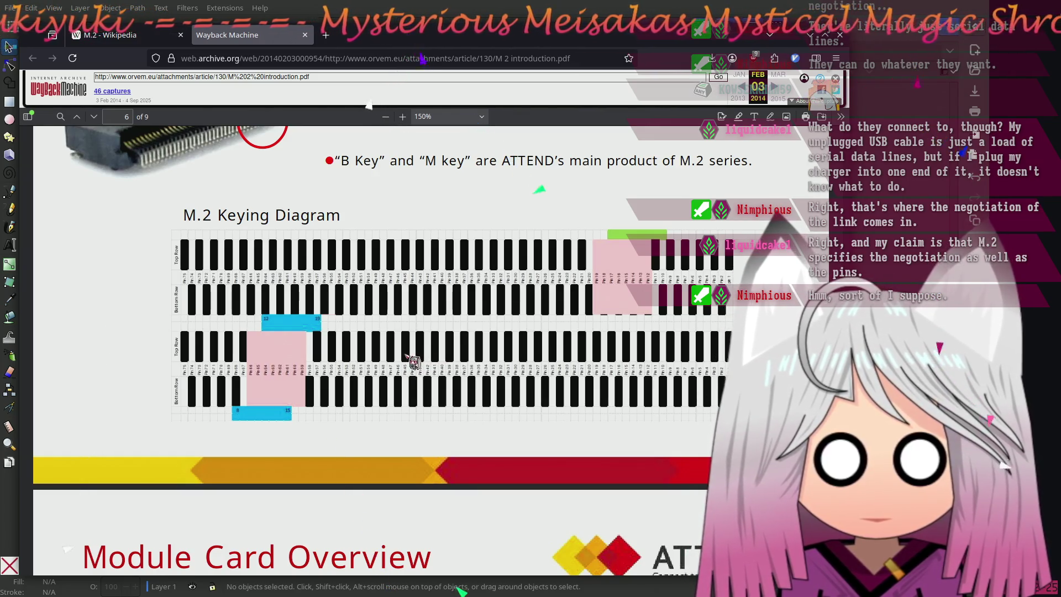
Close the archived slides tab and open reference 23's archived spec PDF in a new tab
click(304, 35)
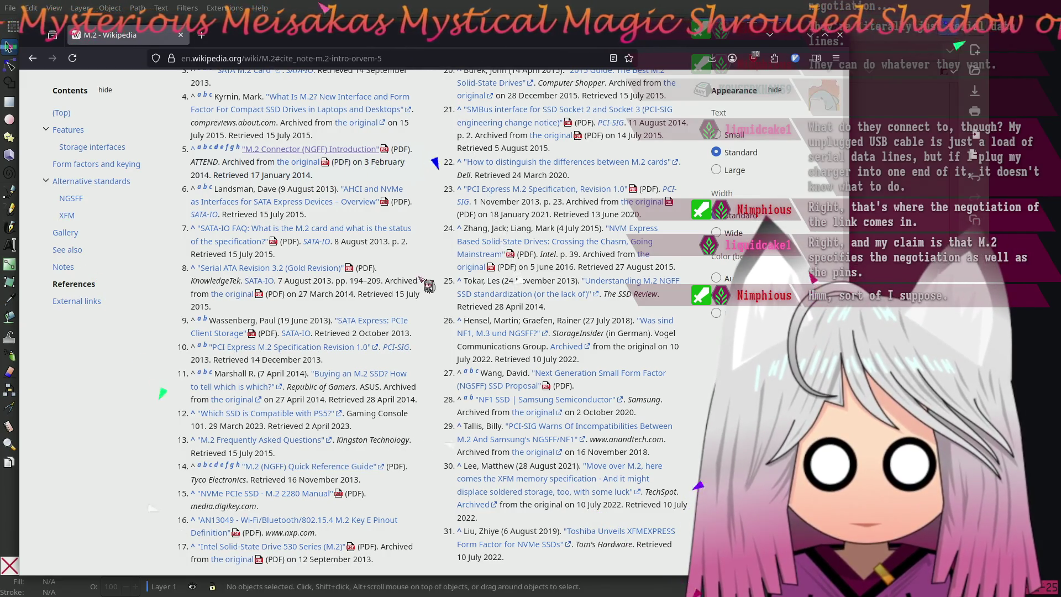
scroll(521, 206, up, 3)
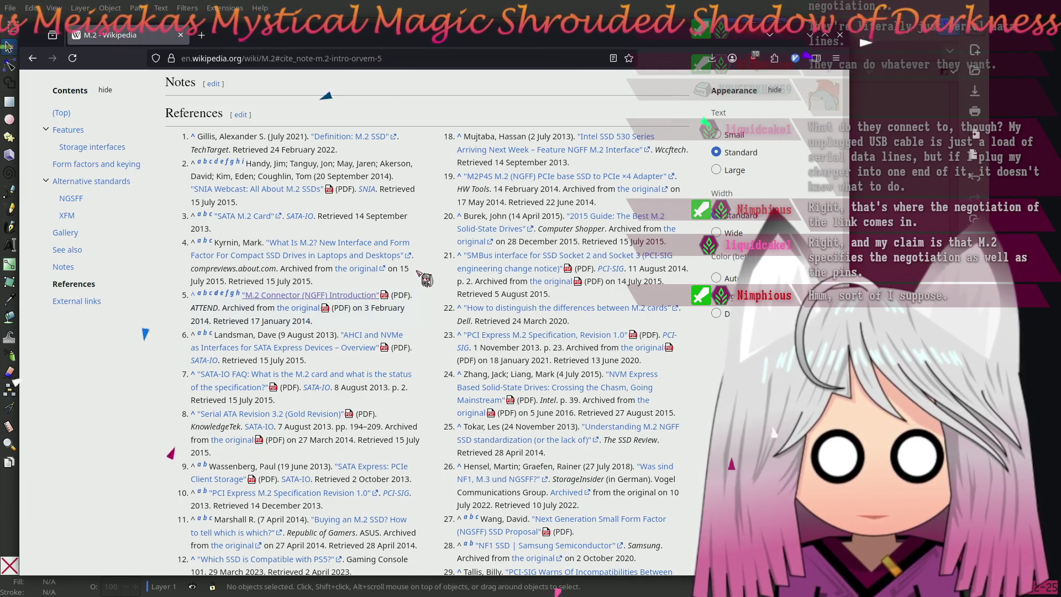
middle_click(501, 334)
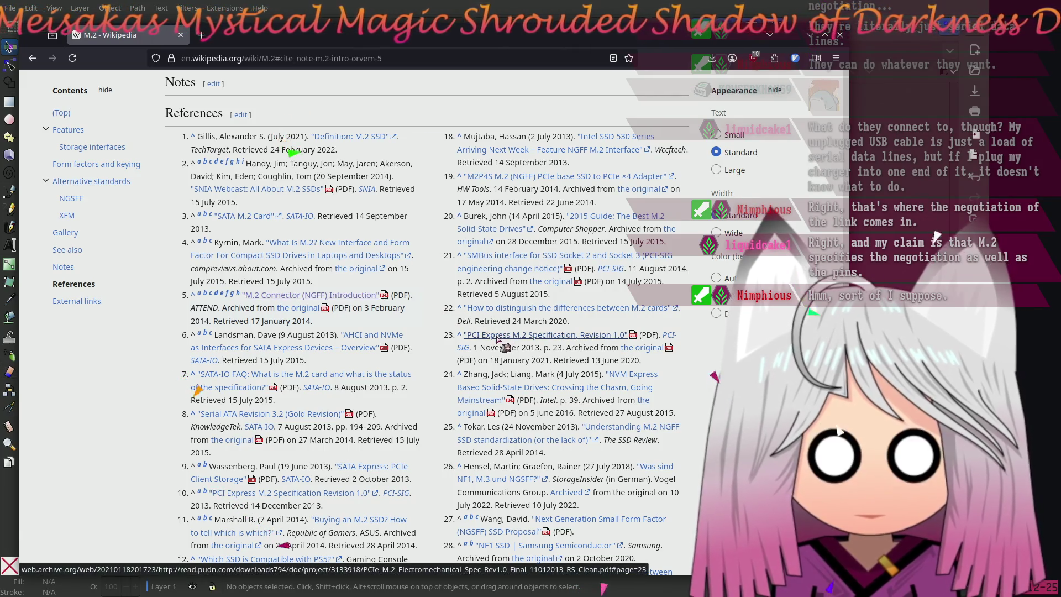
Switch to the archived PCI Express M.2 spec PDF and scroll from page 73 to Table 15 on page 92
click(241, 36)
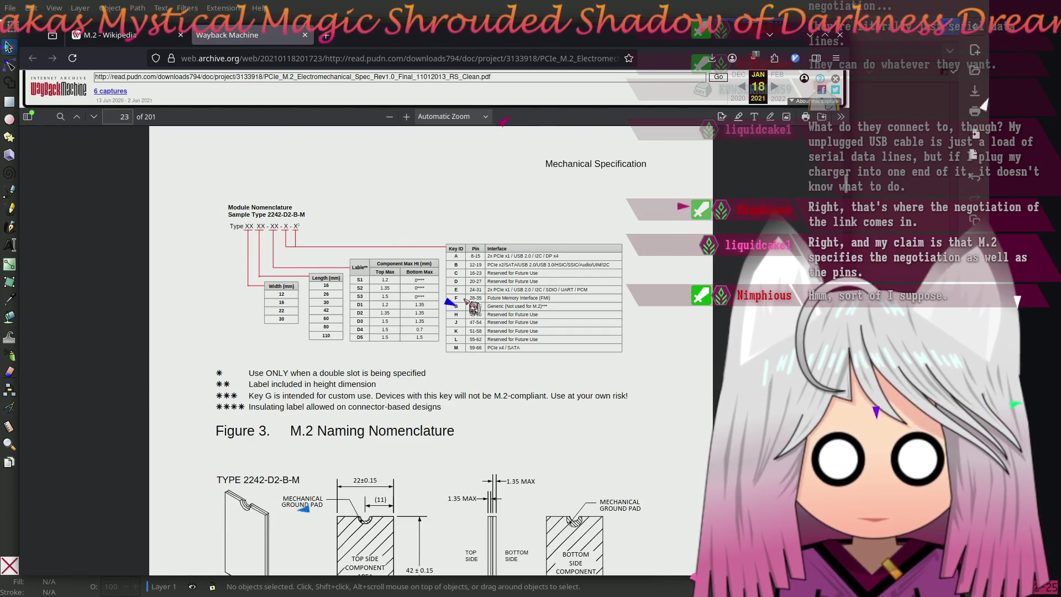
scroll(467, 317, down, 5)
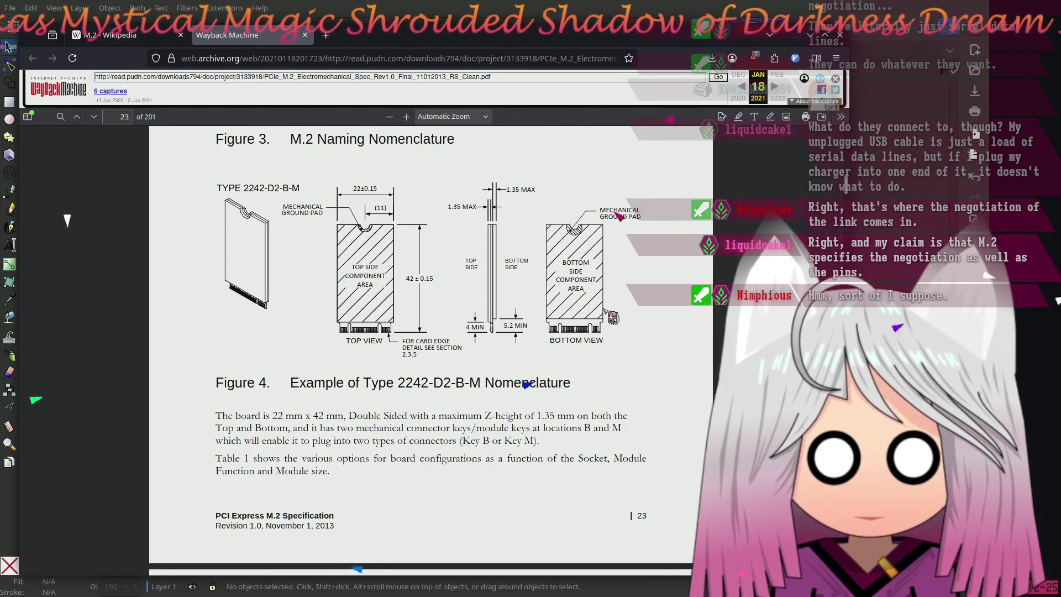
scroll(612, 315, down, 7)
scroll(624, 295, down, 8)
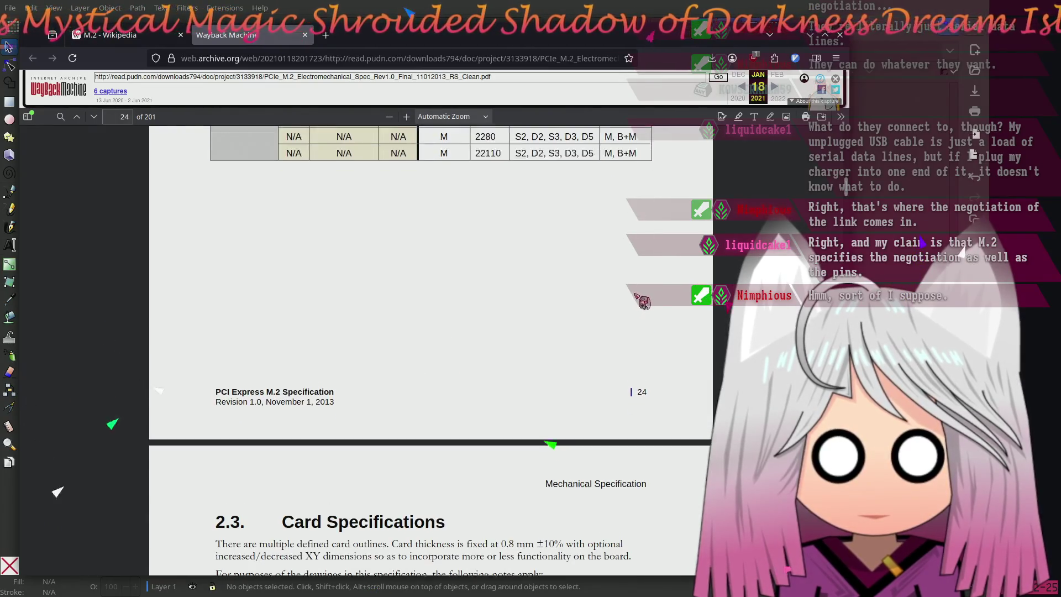
scroll(630, 298, up, 5)
scroll(641, 301, down, 14)
scroll(655, 311, down, 20)
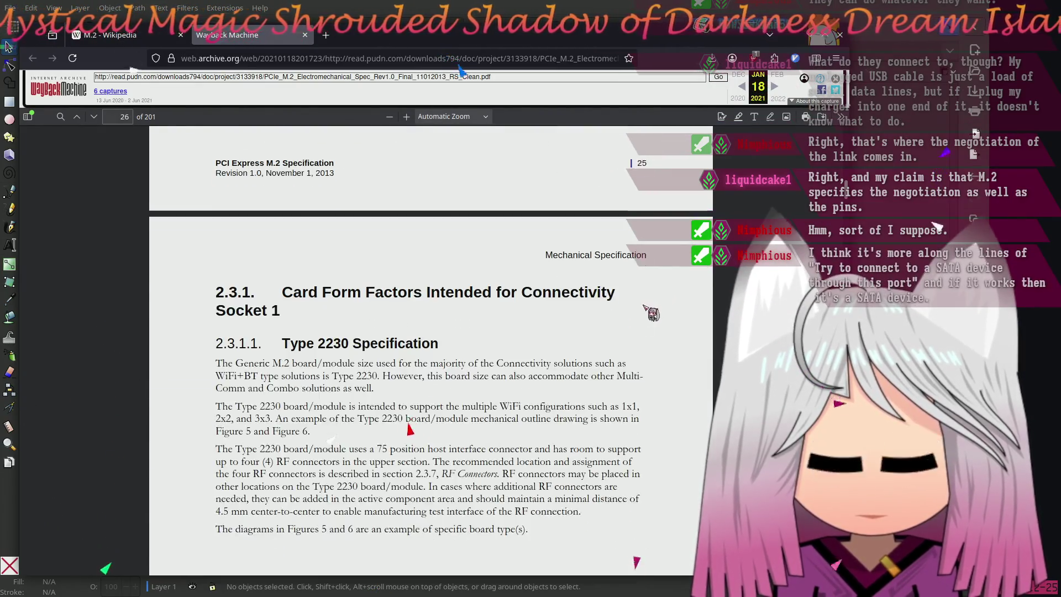
scroll(636, 304, down, 20)
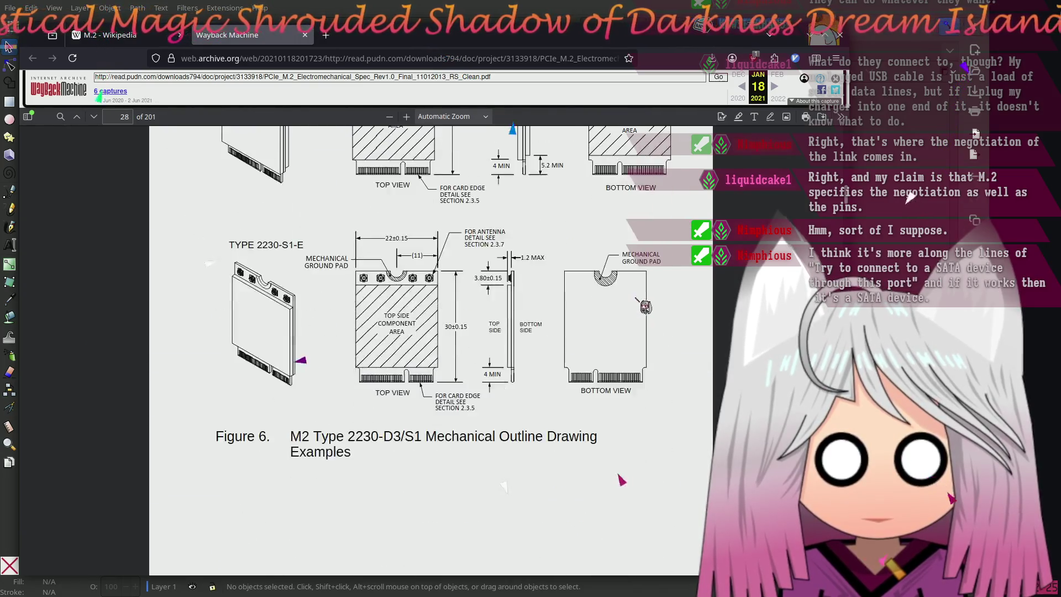
scroll(636, 316, down, 20)
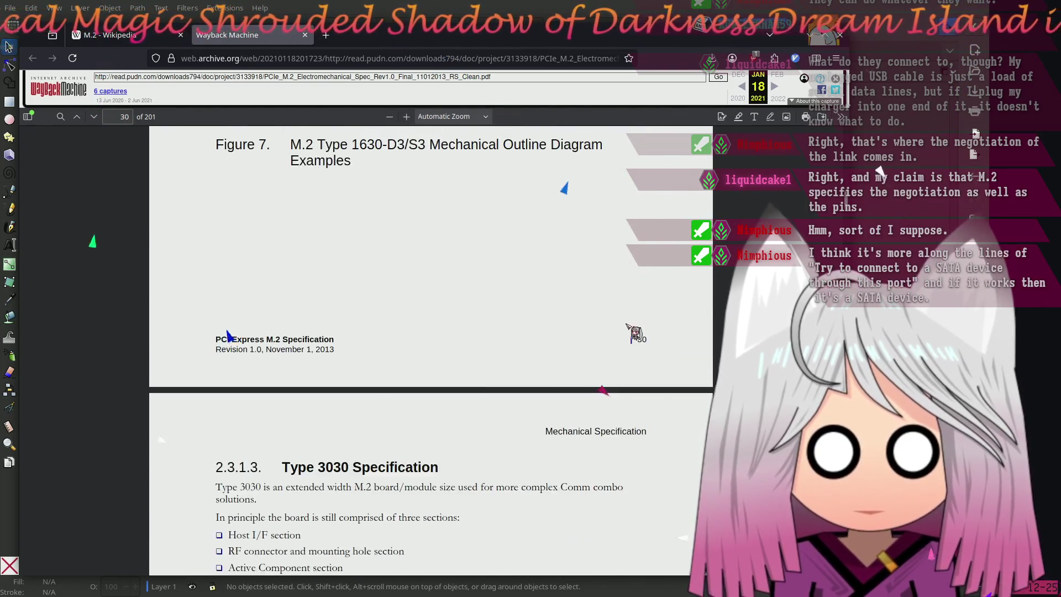
scroll(629, 319, down, 20)
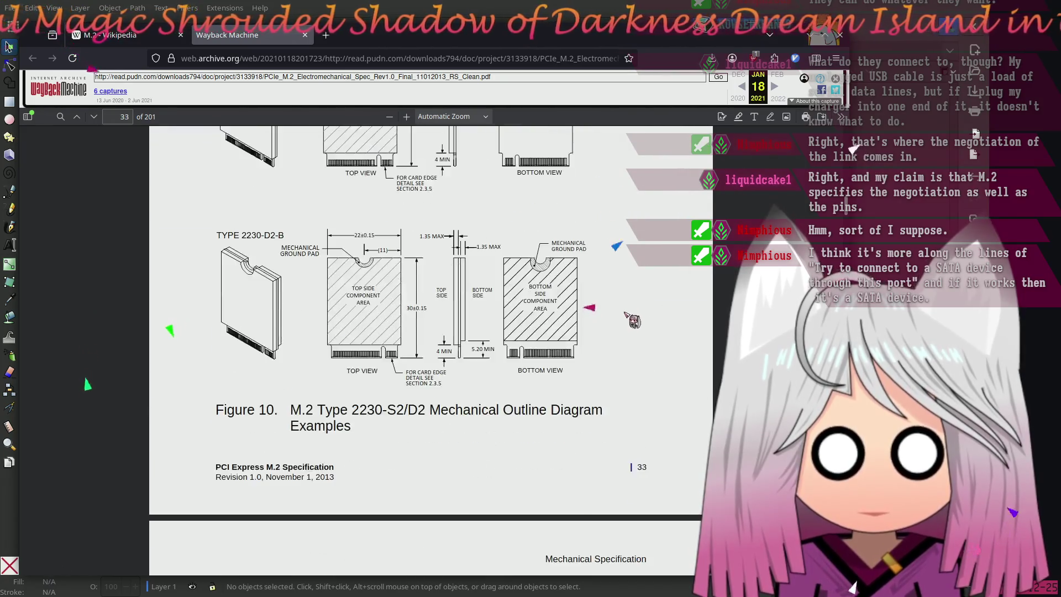
scroll(644, 335, down, 20)
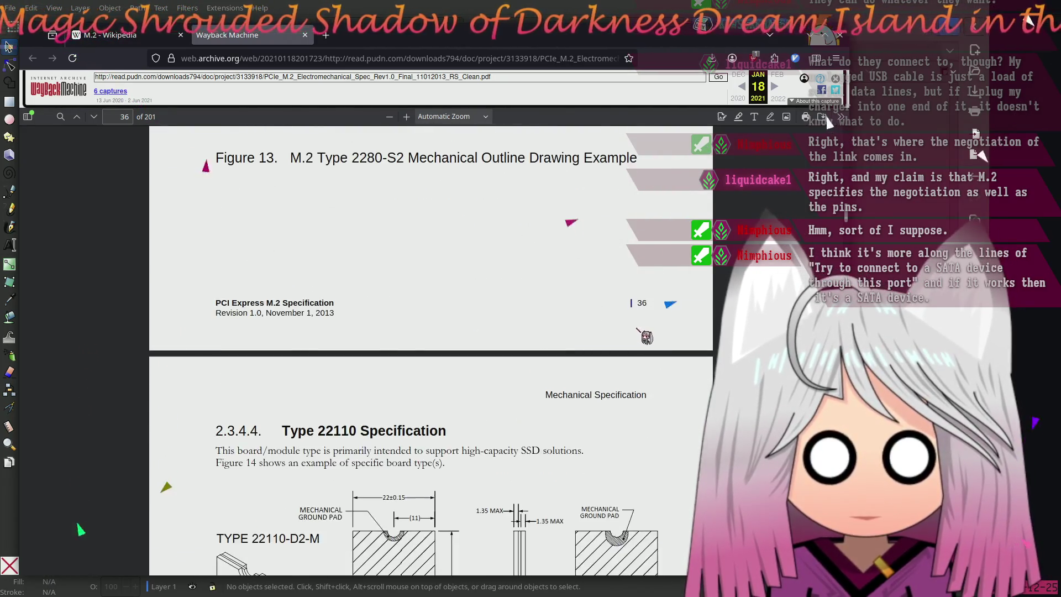
scroll(638, 341, down, 20)
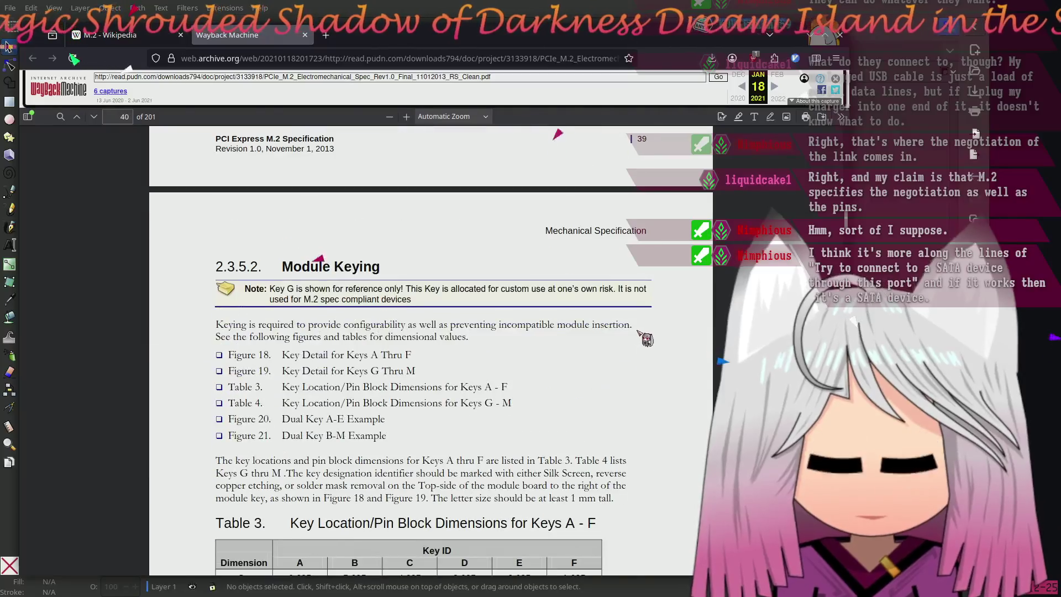
scroll(638, 344, down, 15)
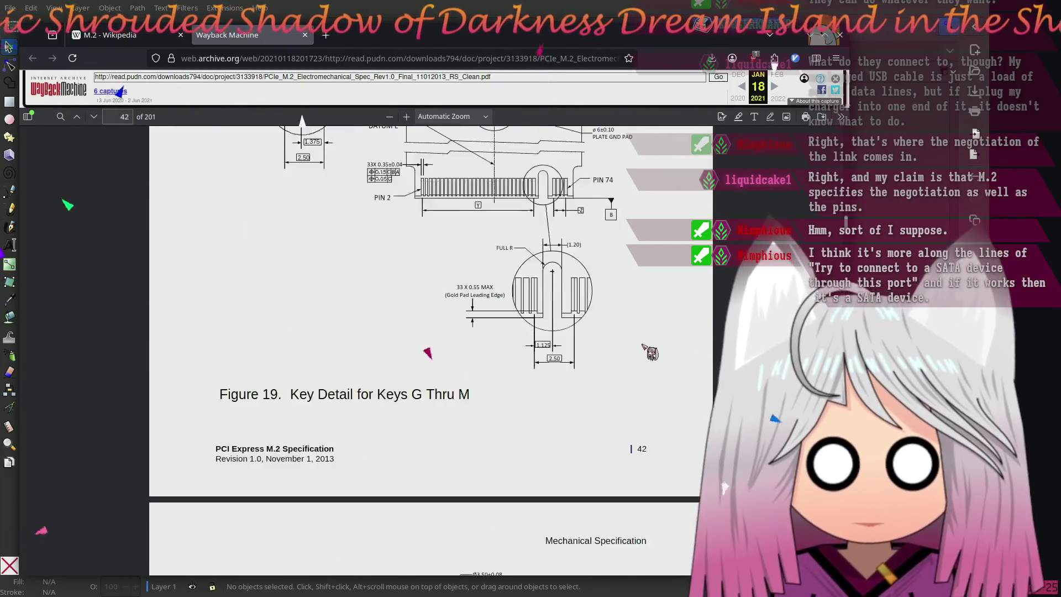
scroll(638, 342, down, 20)
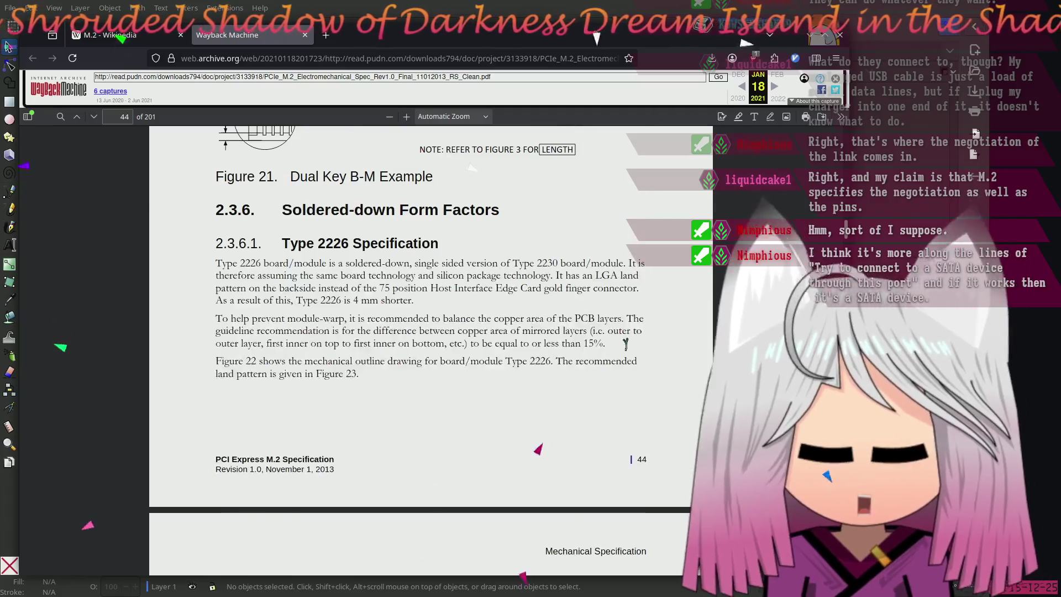
scroll(638, 351, down, 20)
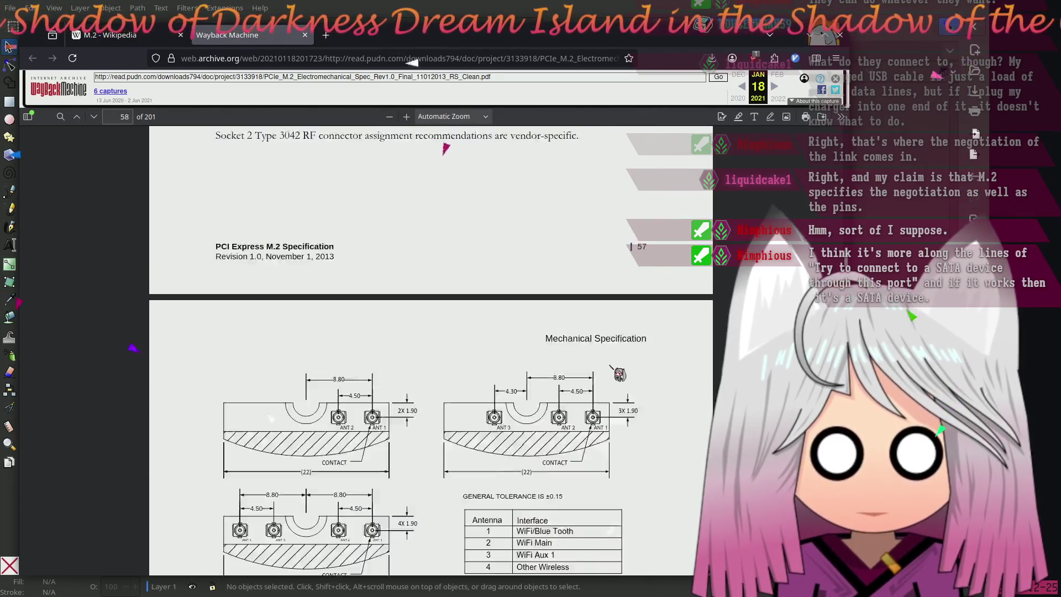
scroll(597, 514, up, 5)
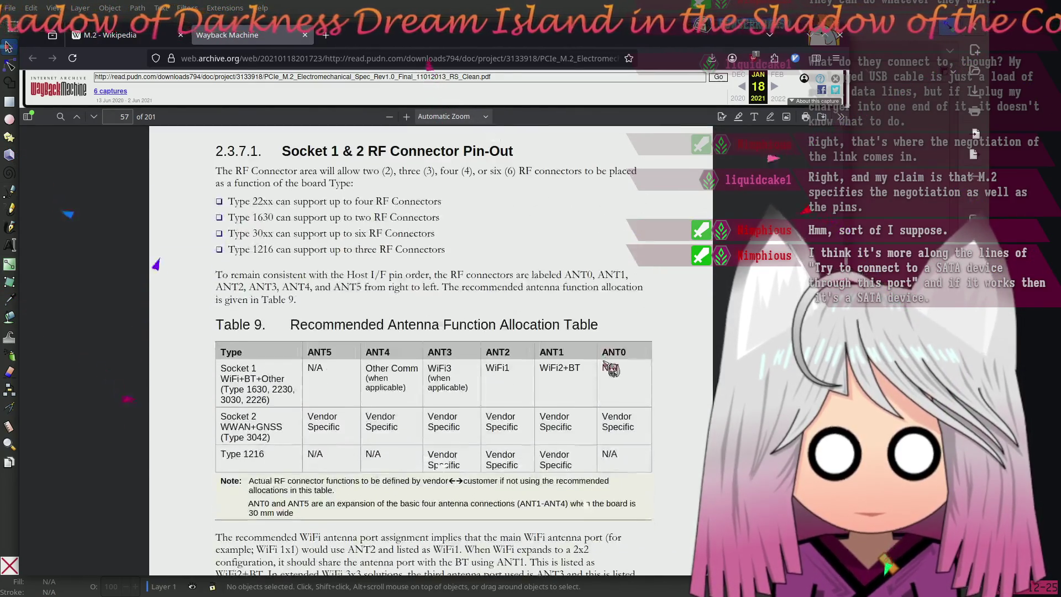
scroll(604, 361, down, 15)
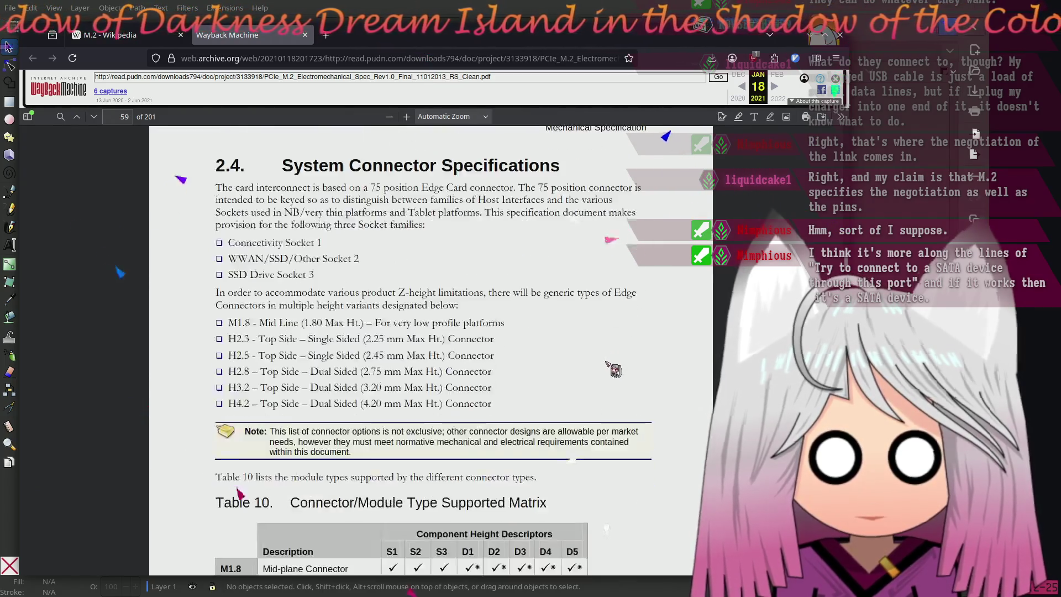
scroll(606, 369, down, 15)
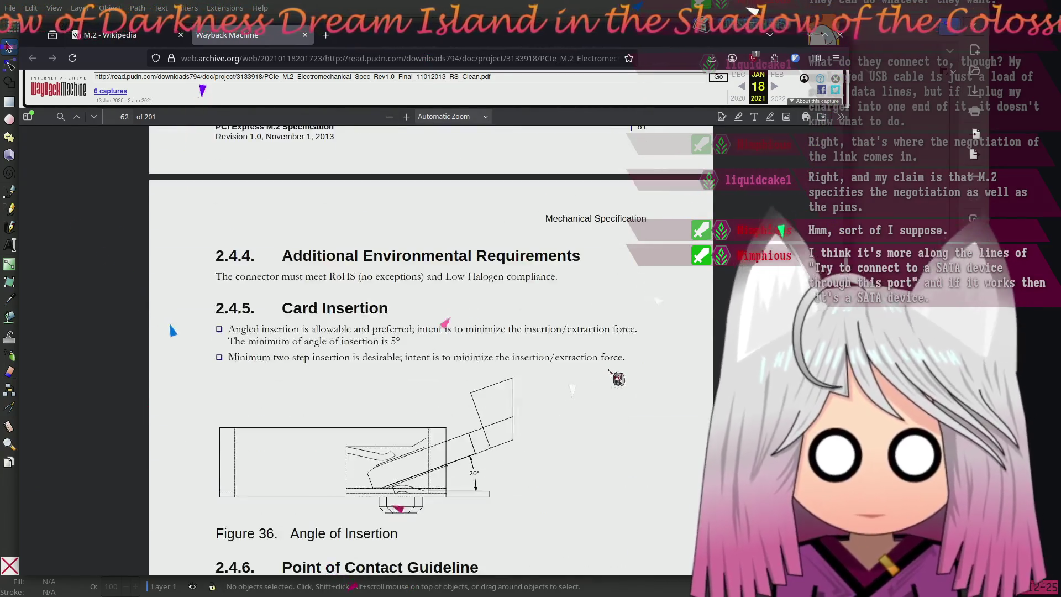
scroll(608, 376, down, 12)
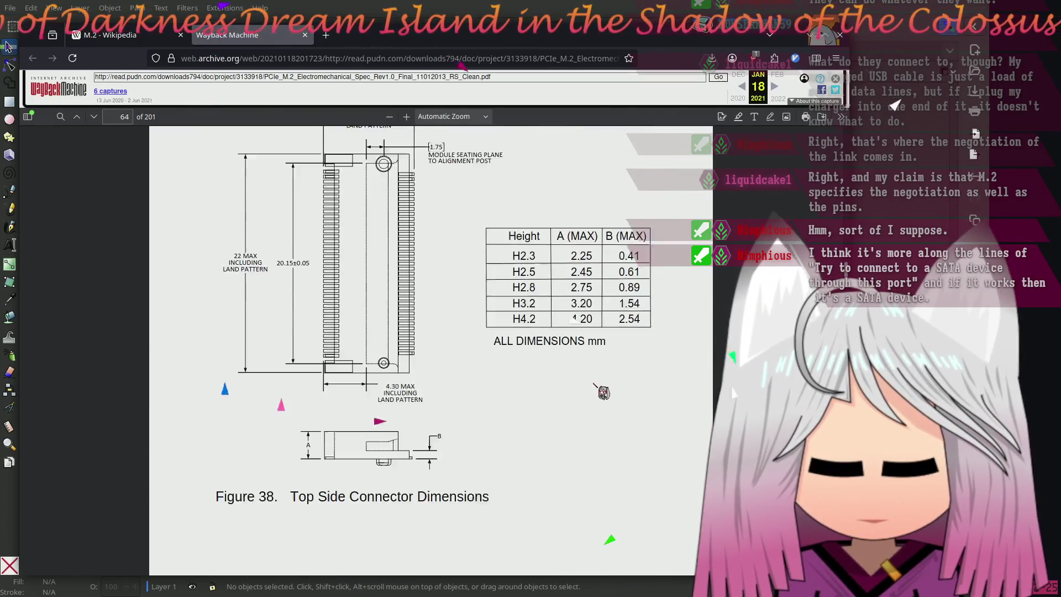
scroll(592, 385, down, 15)
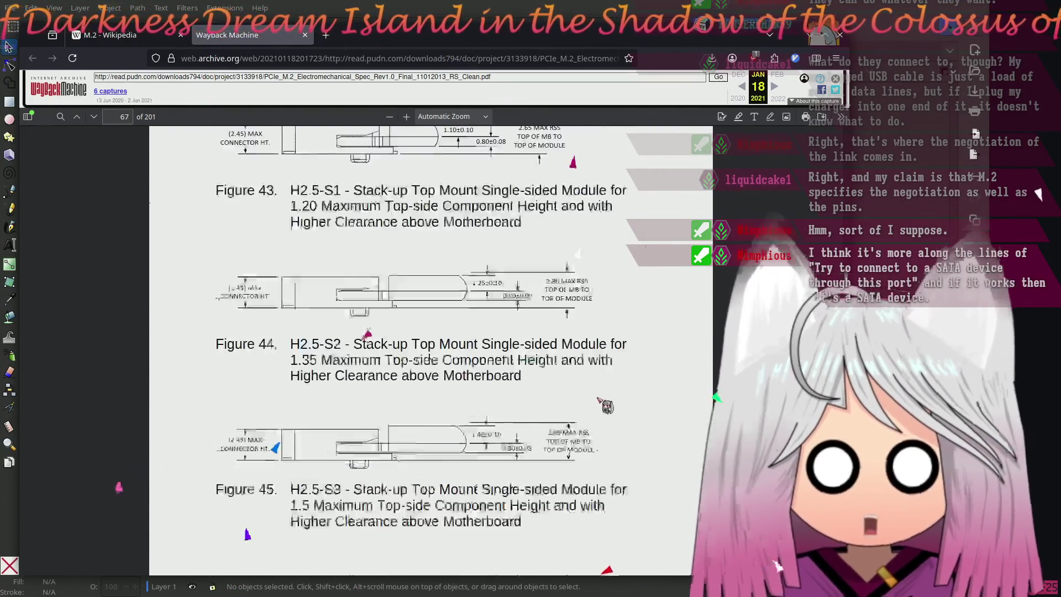
scroll(608, 421, down, 15)
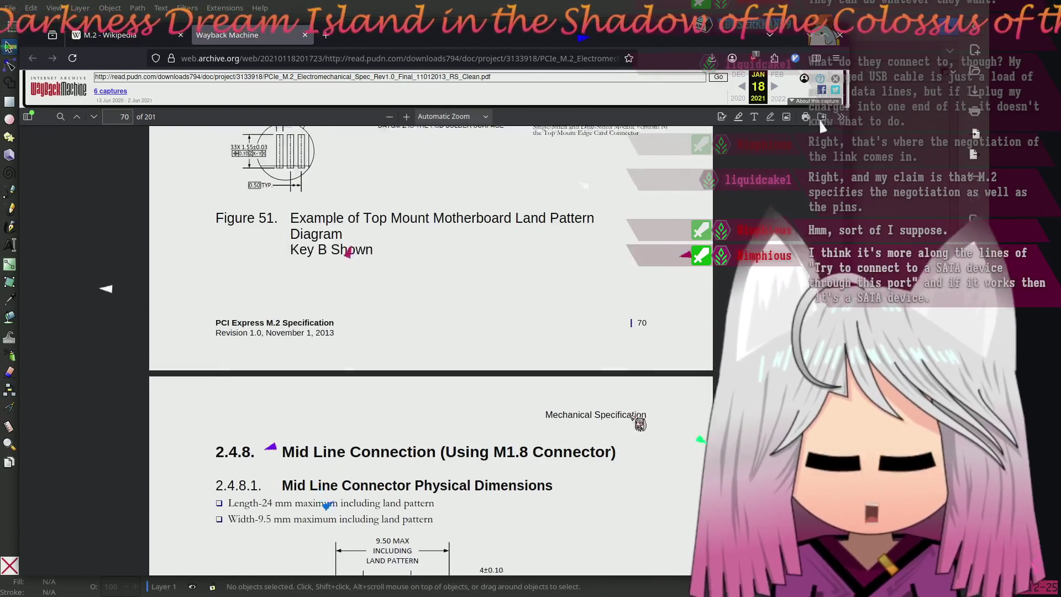
scroll(632, 420, up, 8)
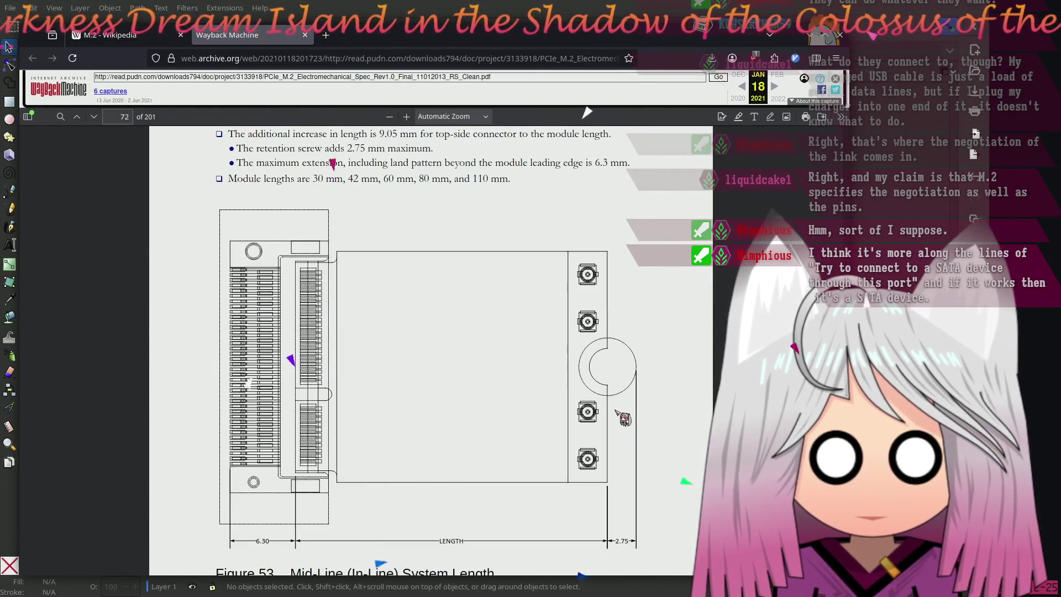
scroll(600, 414, down, 8)
scroll(608, 421, down, 5)
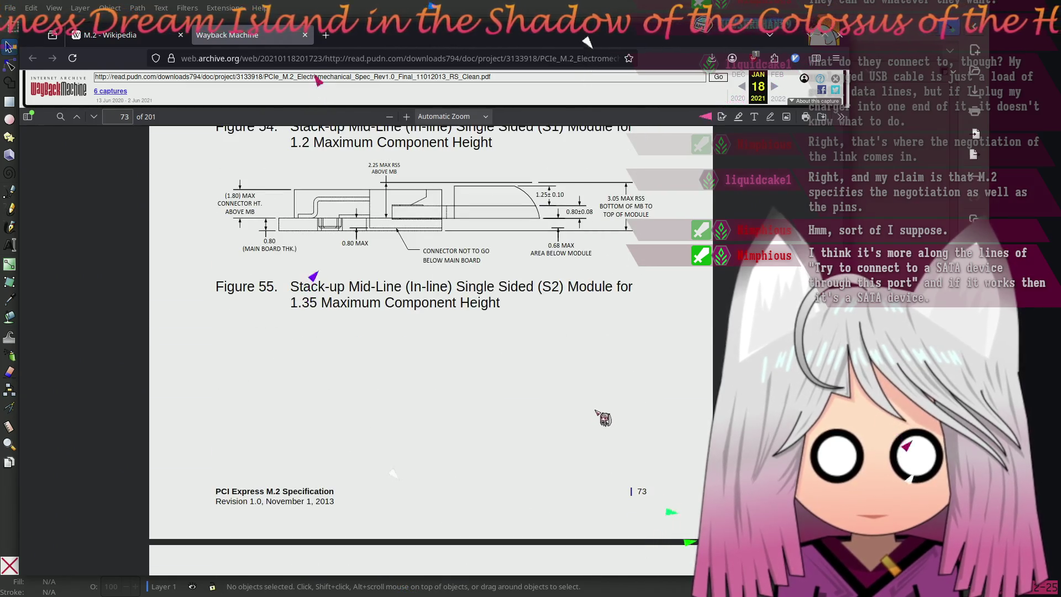
scroll(600, 413, down, 15)
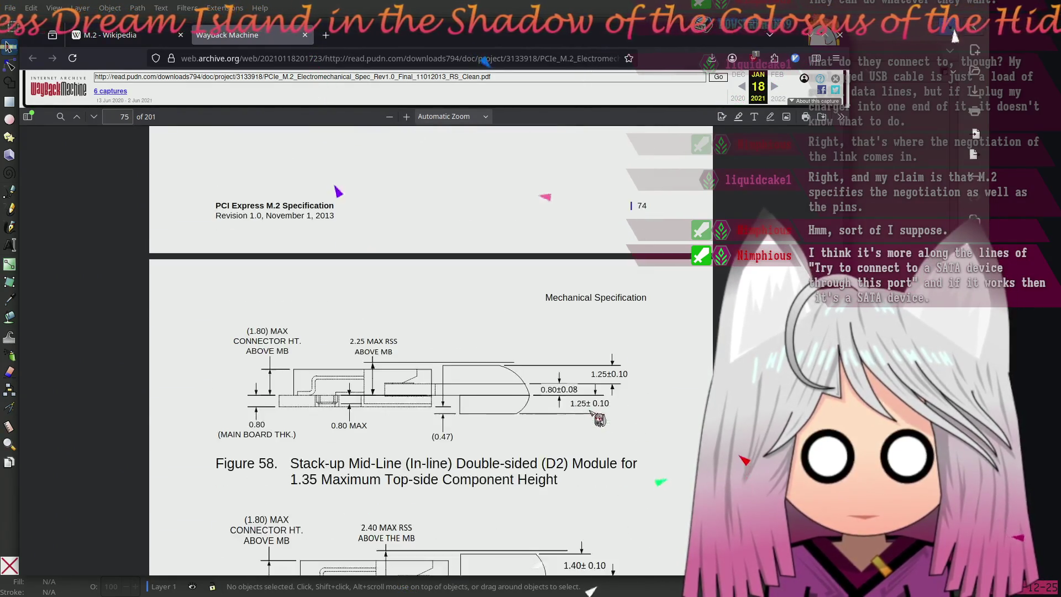
scroll(596, 421, down, 6)
scroll(597, 420, down, 20)
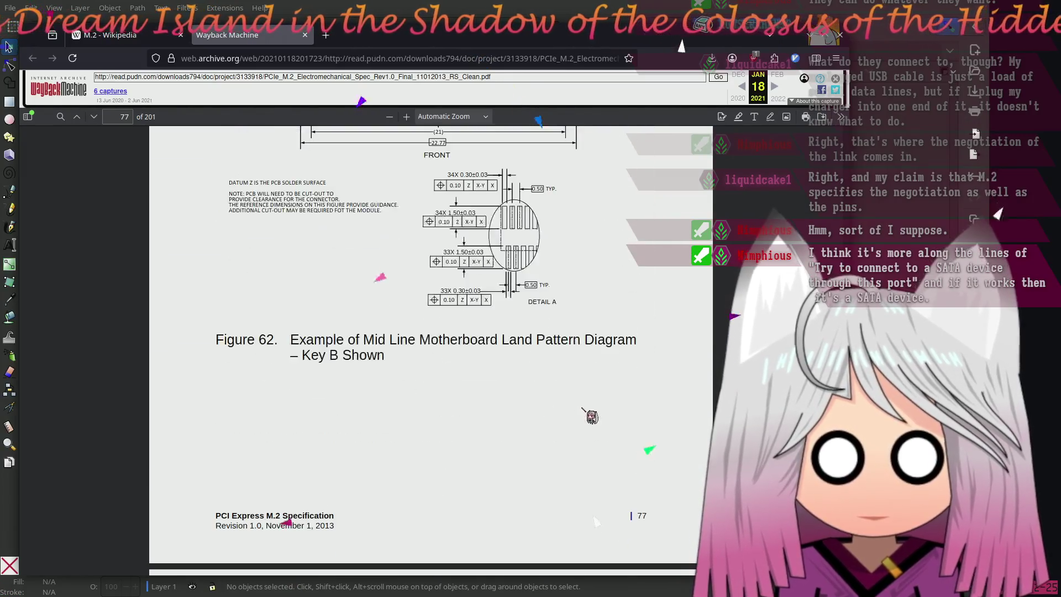
scroll(606, 421, down, 14)
scroll(604, 415, up, 10)
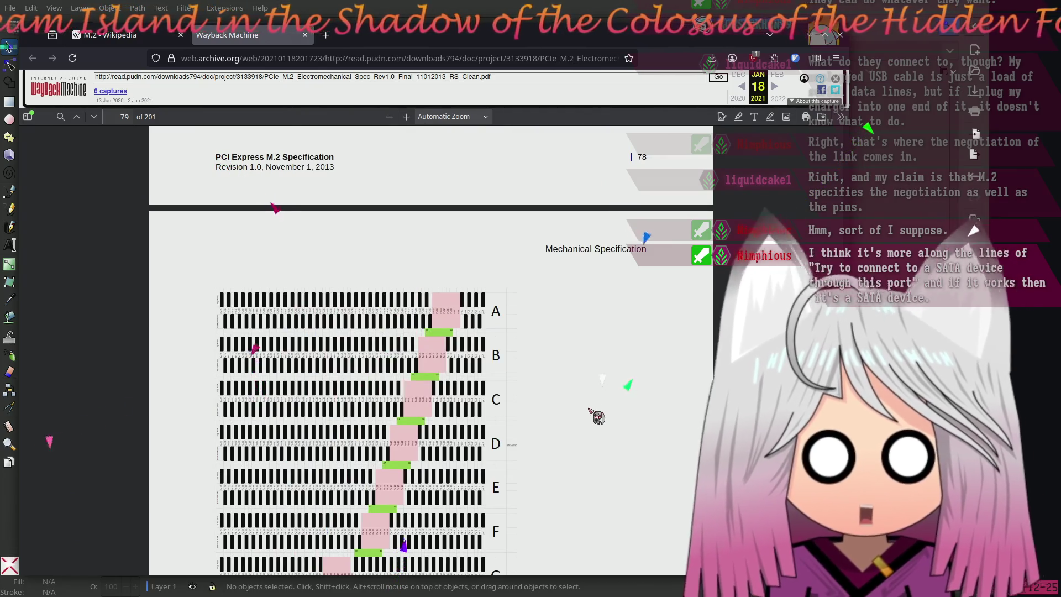
scroll(597, 416, down, 9)
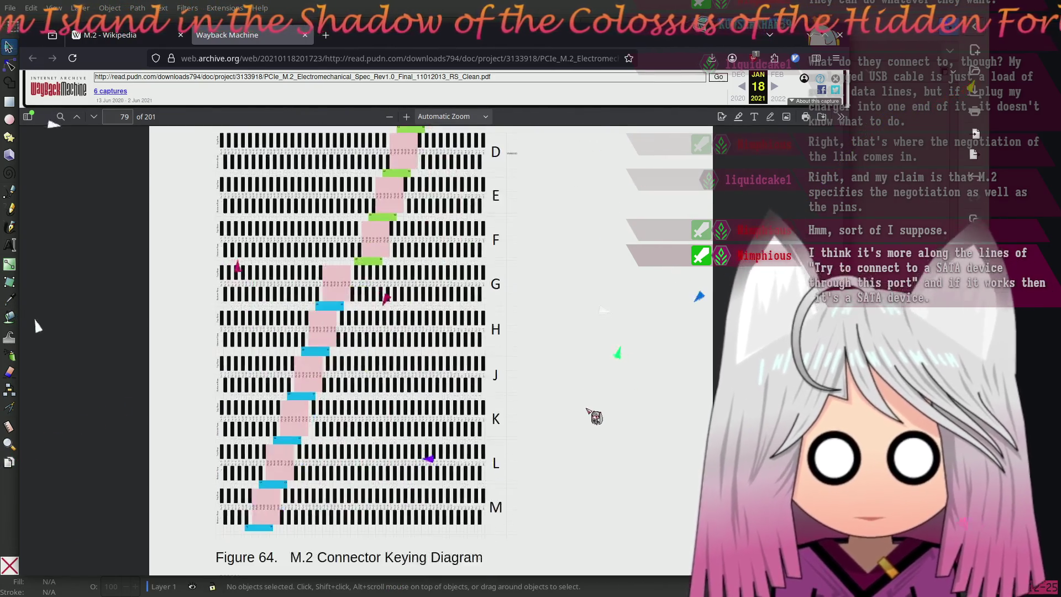
scroll(597, 418, down, 11)
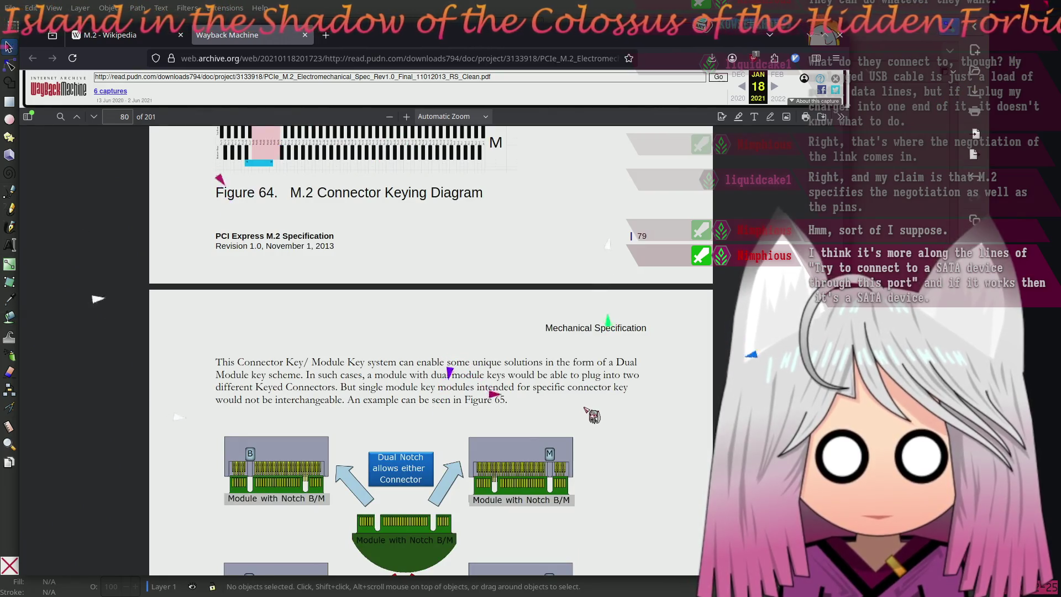
scroll(596, 418, down, 10)
scroll(591, 415, down, 8)
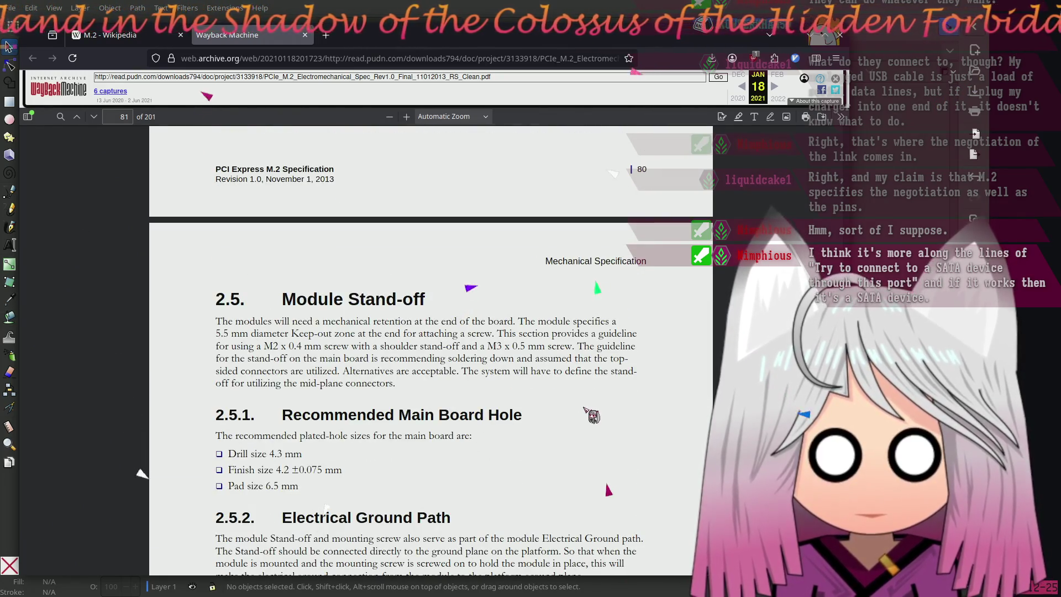
scroll(591, 415, down, 11)
scroll(585, 409, down, 20)
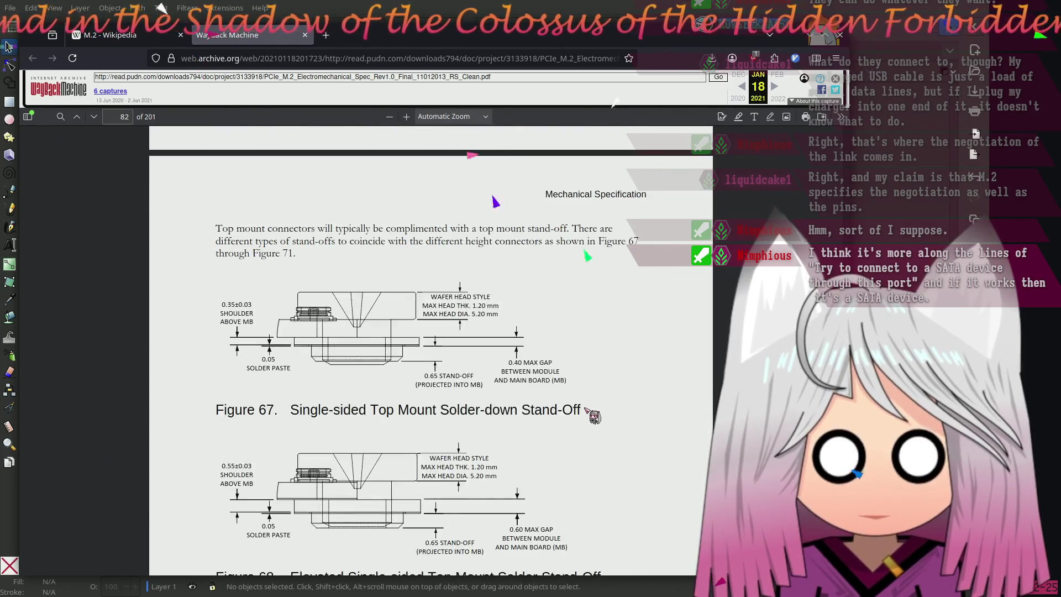
scroll(583, 409, down, 20)
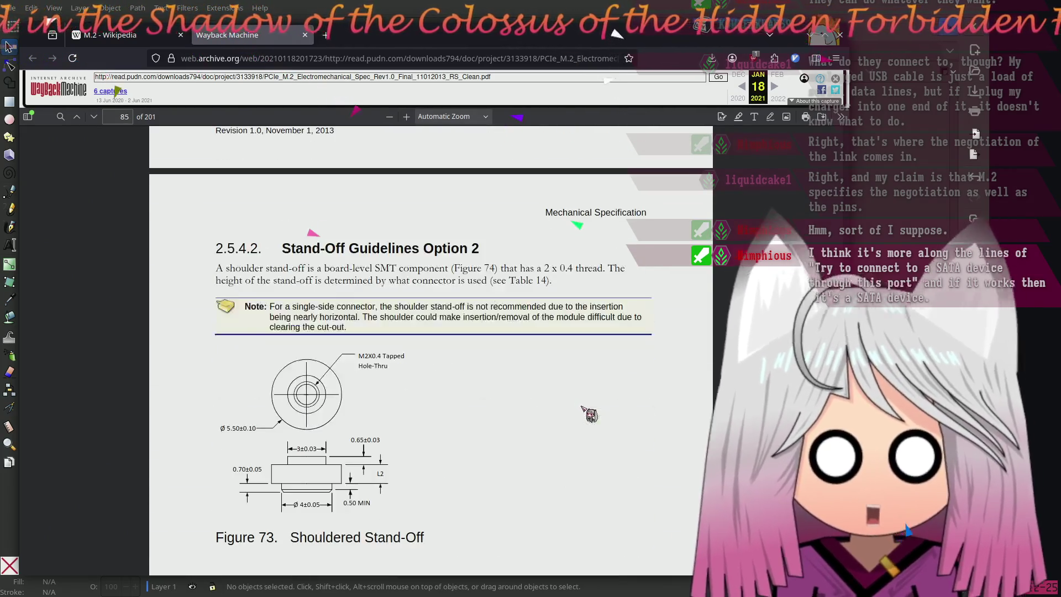
scroll(583, 418, down, 20)
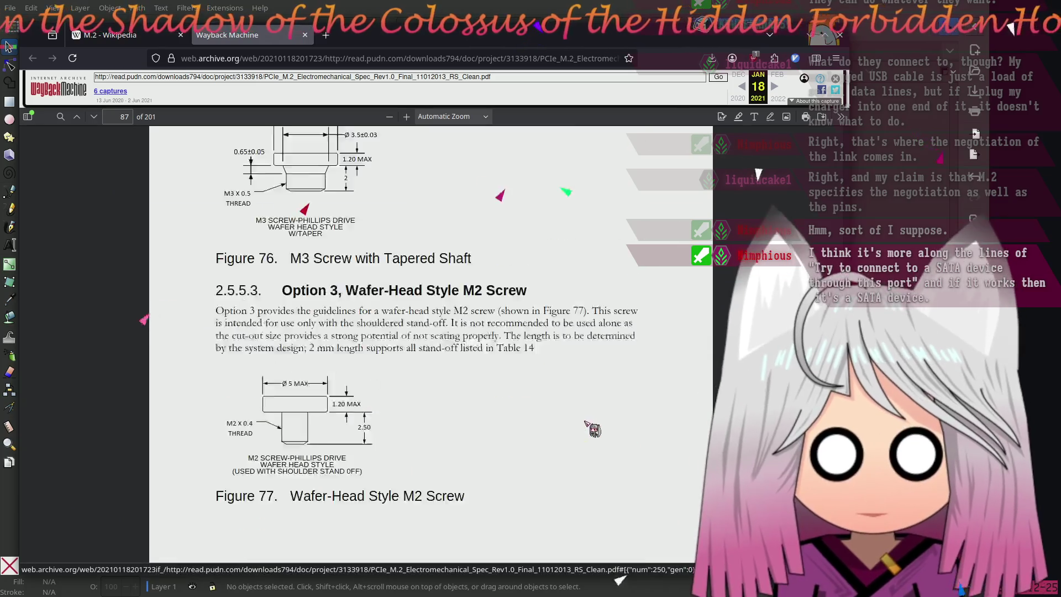
scroll(591, 426, down, 20)
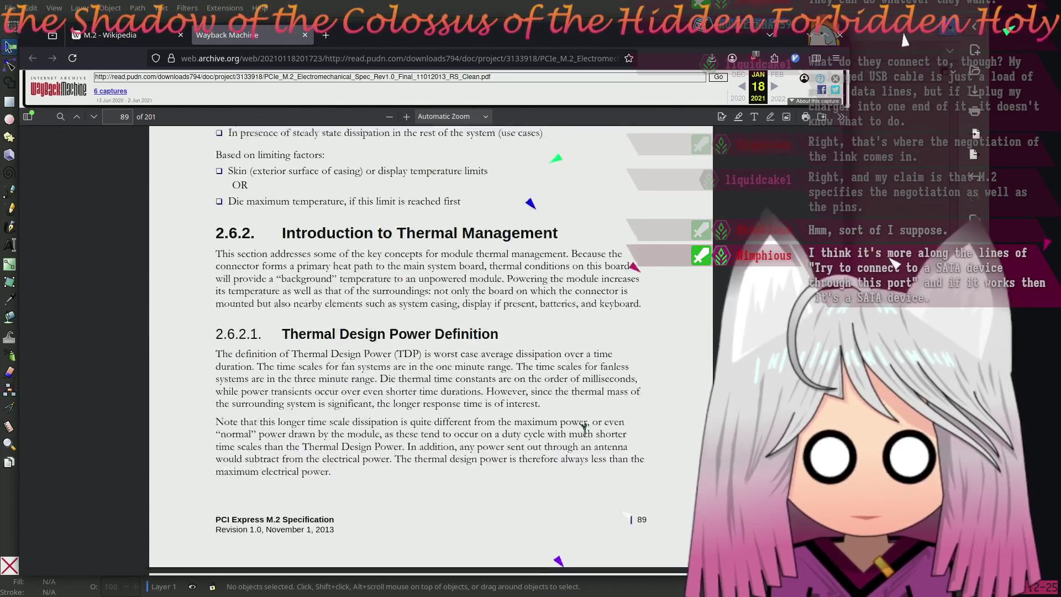
scroll(585, 432, down, 12)
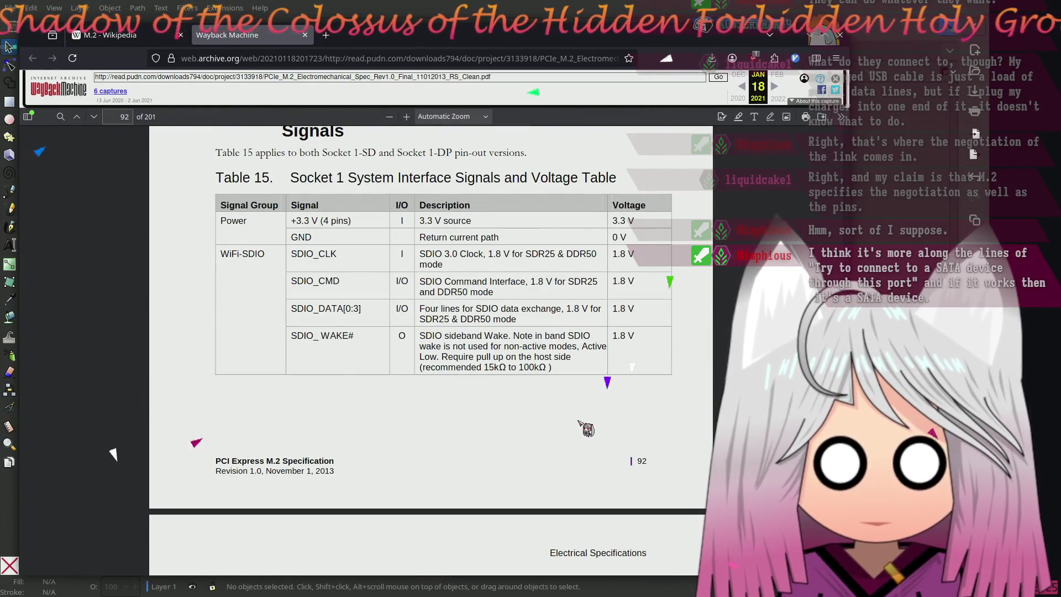
Scroll through the electrical specifications to Table 22, the SDIO Module Key E pinout on page 112
scroll(580, 422, up, 5)
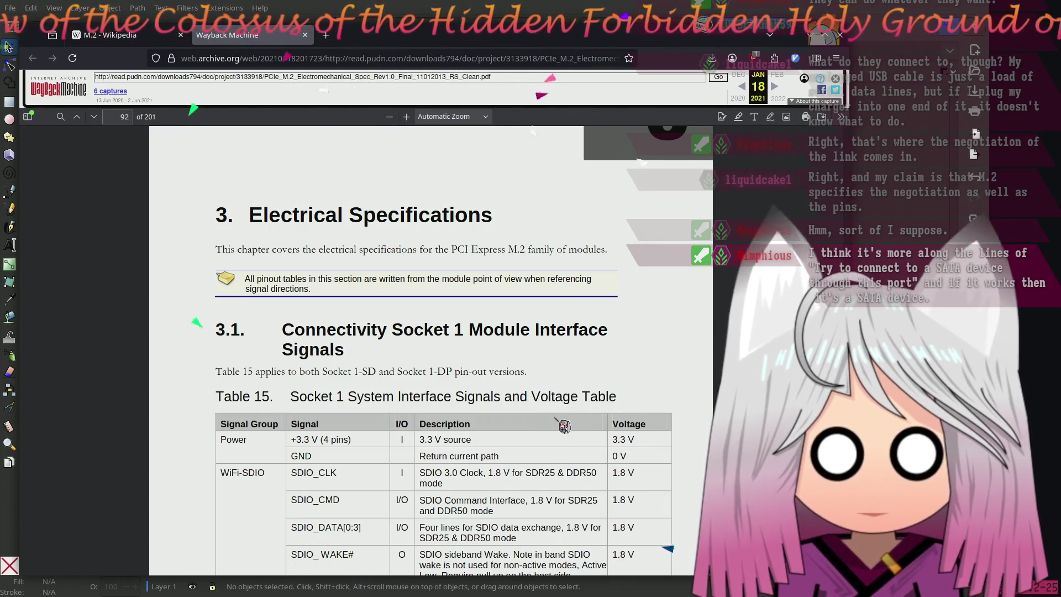
scroll(524, 425, down, 3)
scroll(524, 424, down, 20)
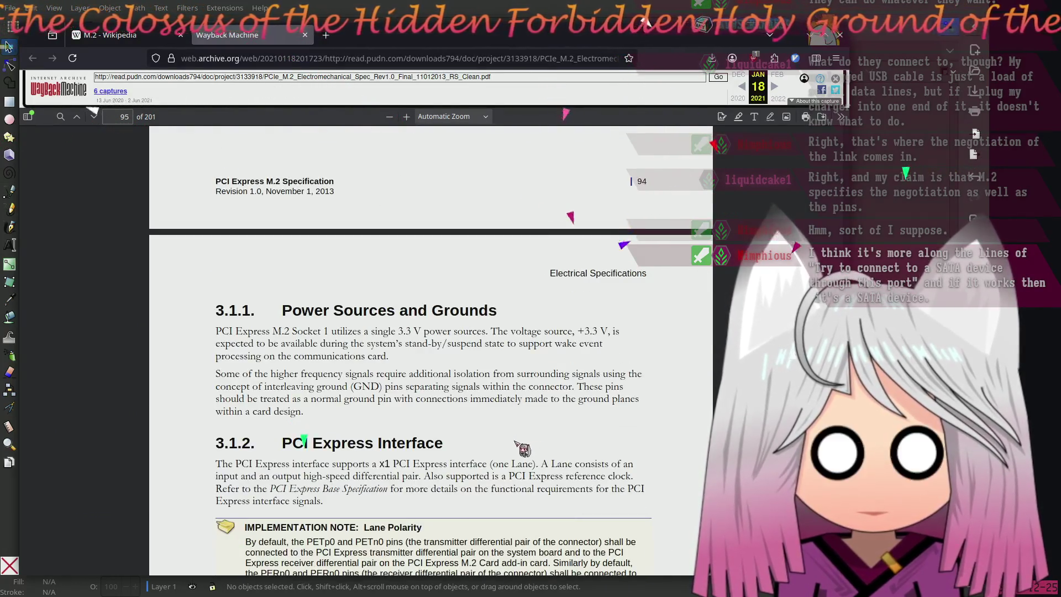
scroll(528, 442, up, 15)
scroll(485, 436, up, 7)
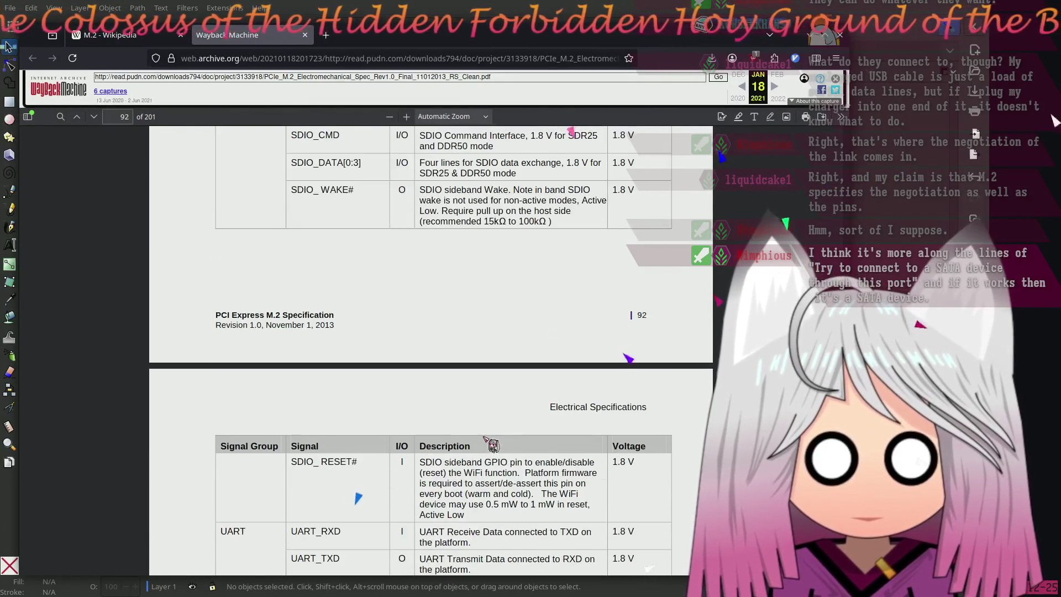
scroll(470, 437, up, 6)
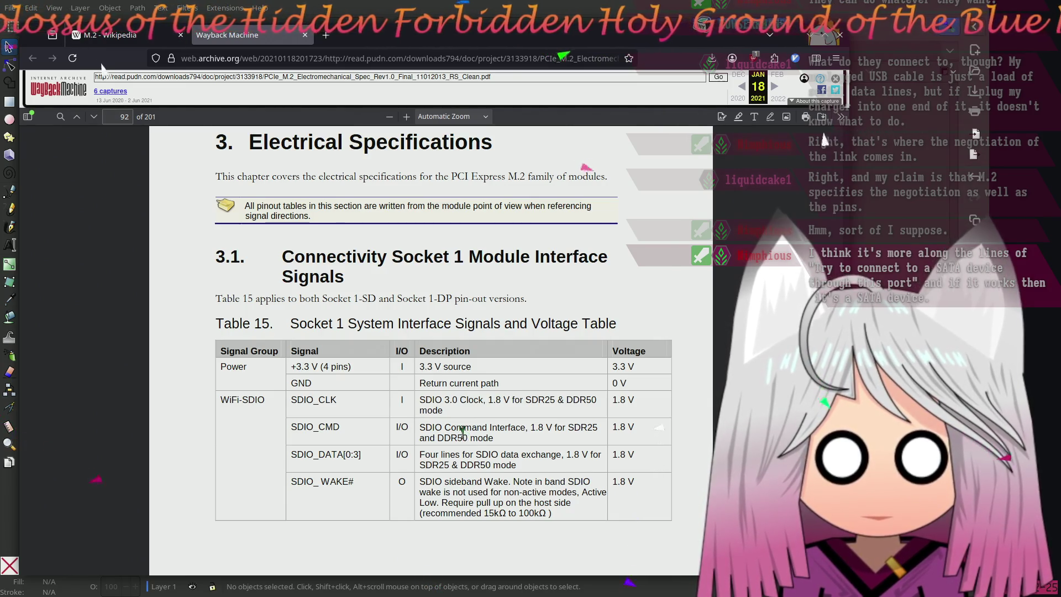
scroll(465, 431, down, 20)
scroll(471, 439, down, 20)
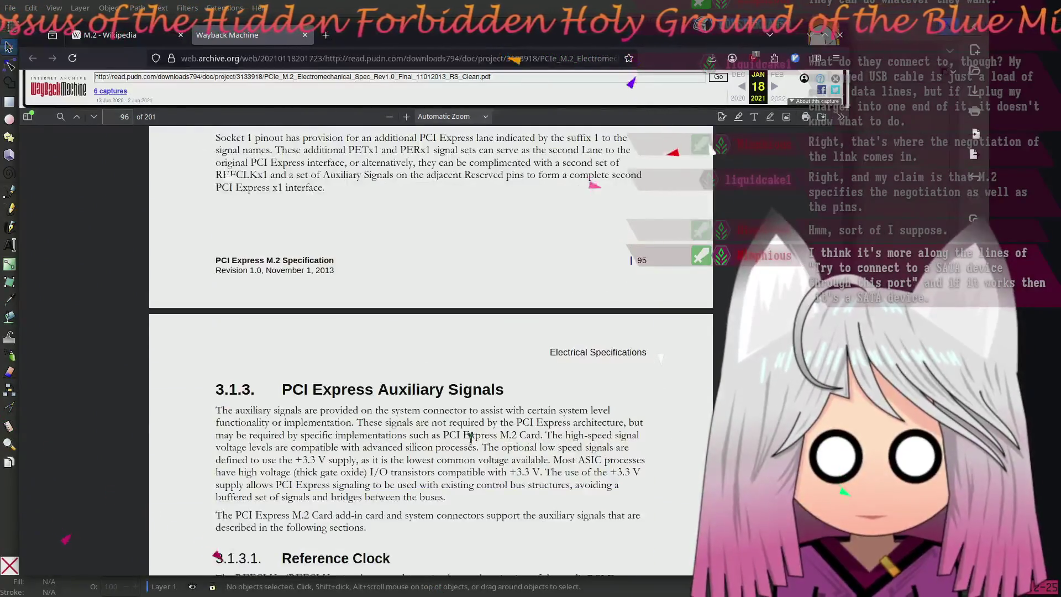
scroll(474, 443, down, 20)
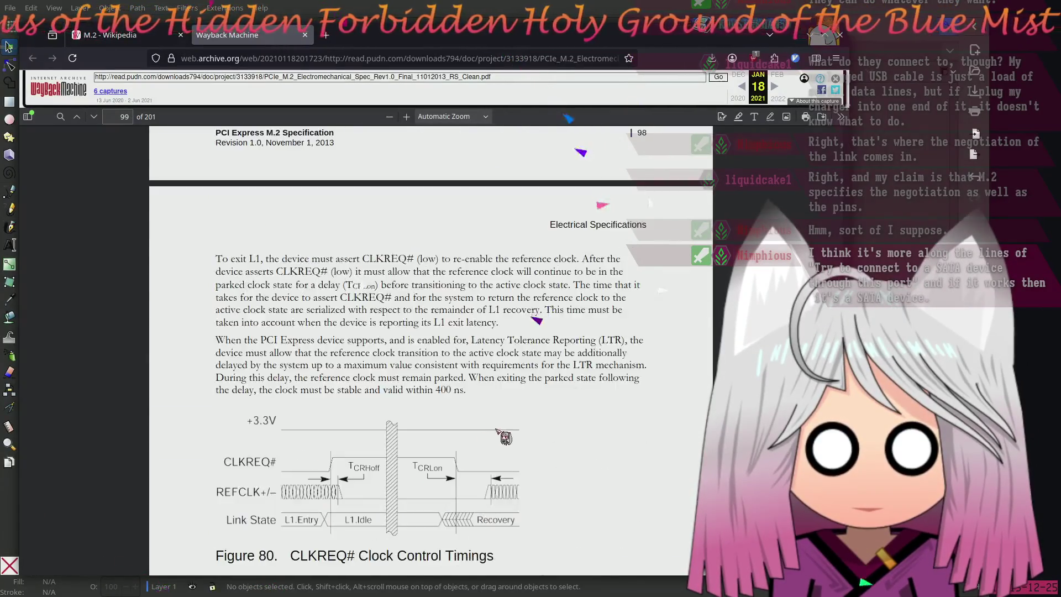
scroll(611, 445, down, 20)
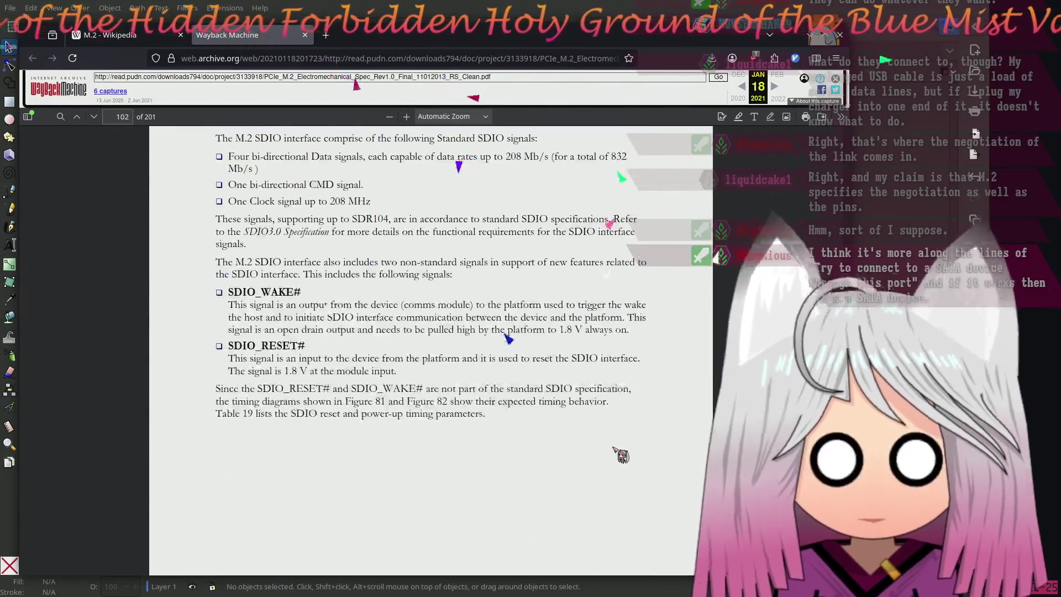
scroll(624, 465, down, 10)
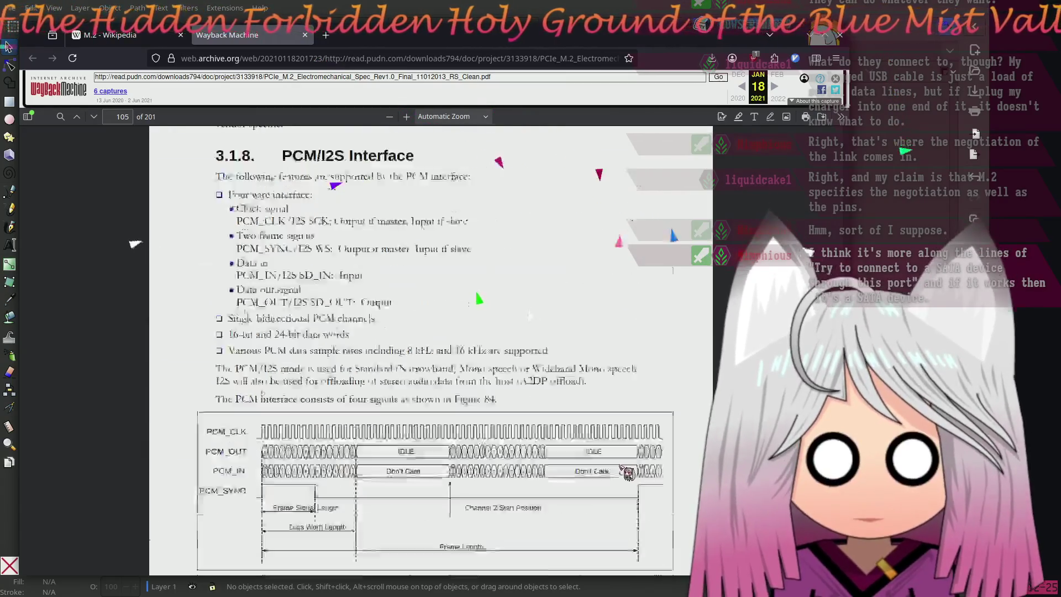
scroll(616, 457, up, 6)
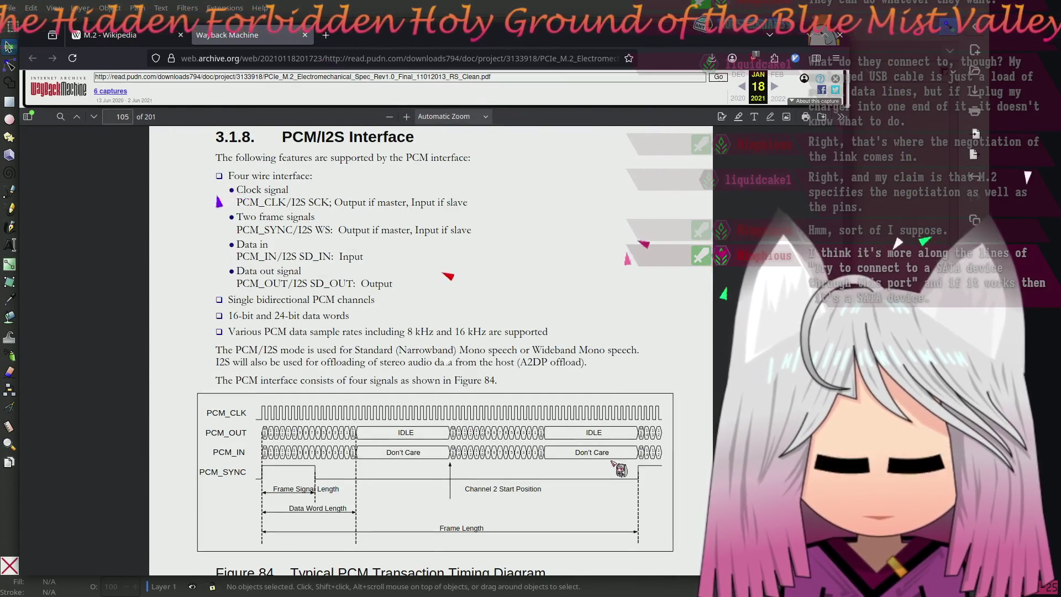
scroll(615, 458, down, 15)
scroll(587, 464, down, 20)
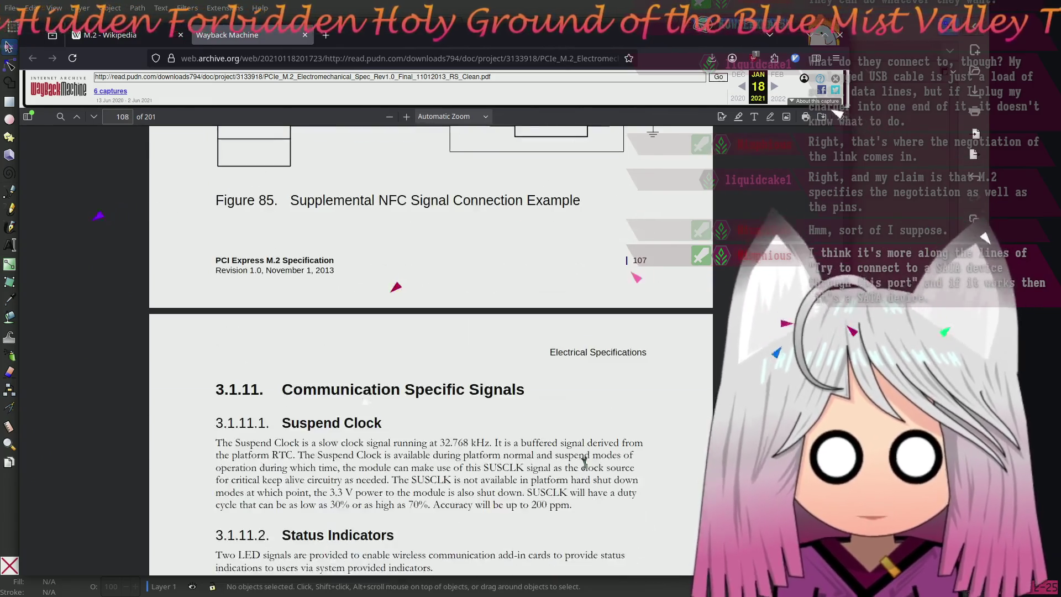
scroll(583, 459, down, 12)
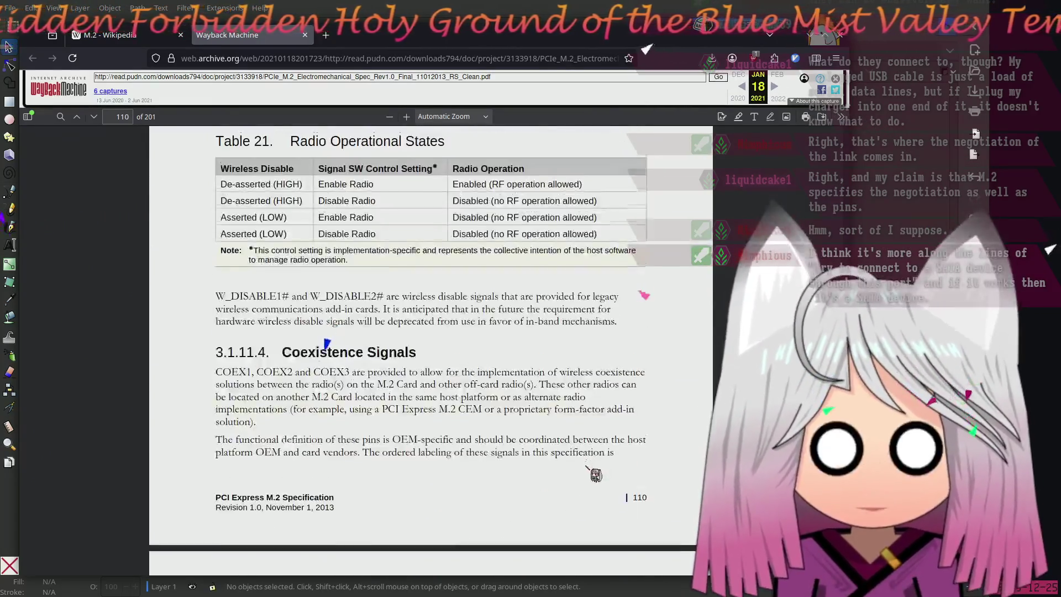
scroll(656, 449, down, 3)
scroll(655, 449, up, 3)
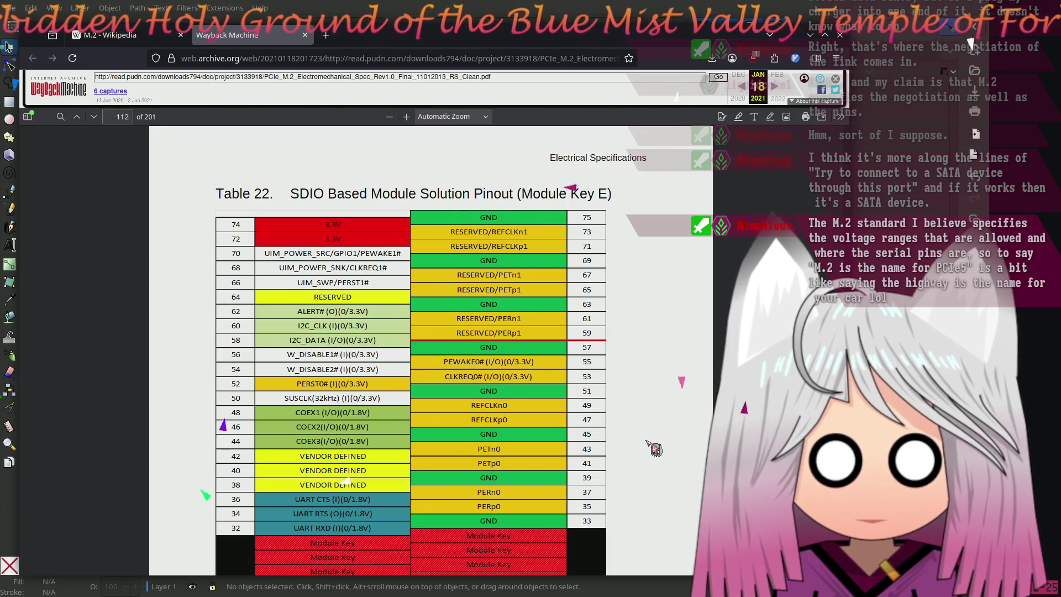
scroll(412, 482, down, 2)
scroll(413, 482, down, 5)
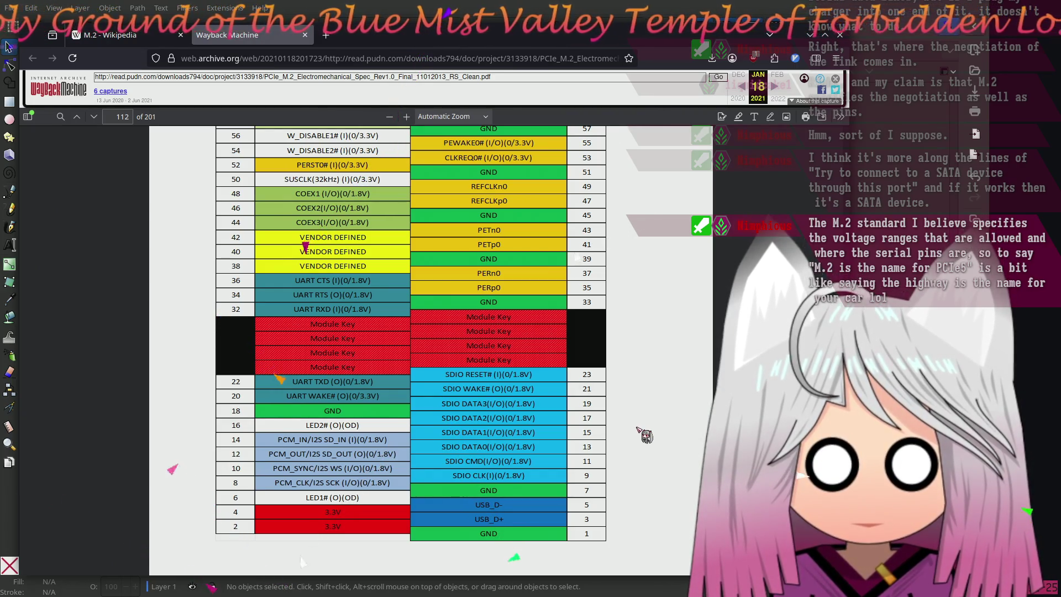
scroll(638, 429, up, 3)
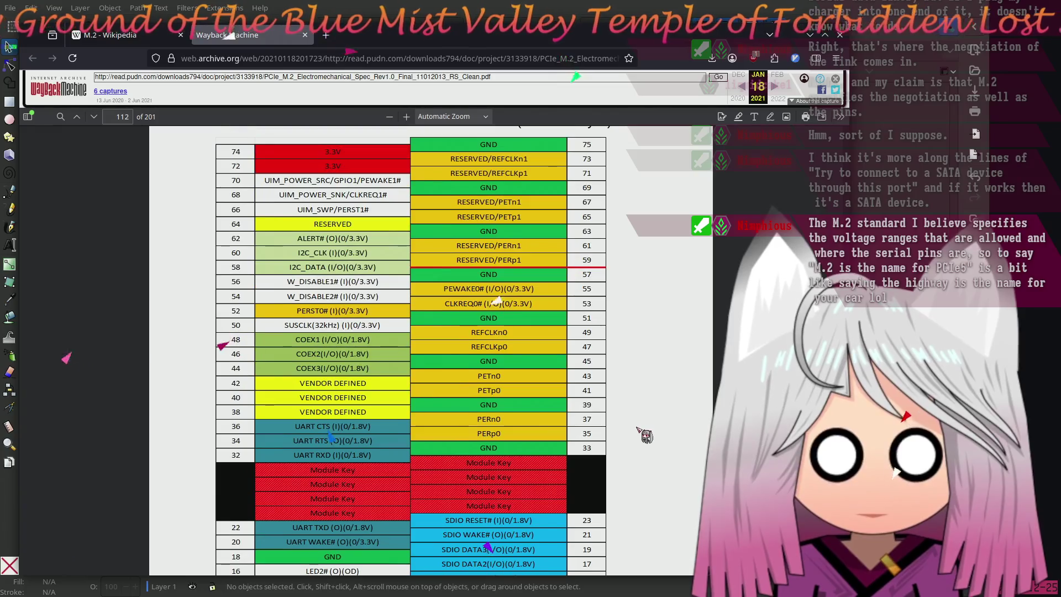
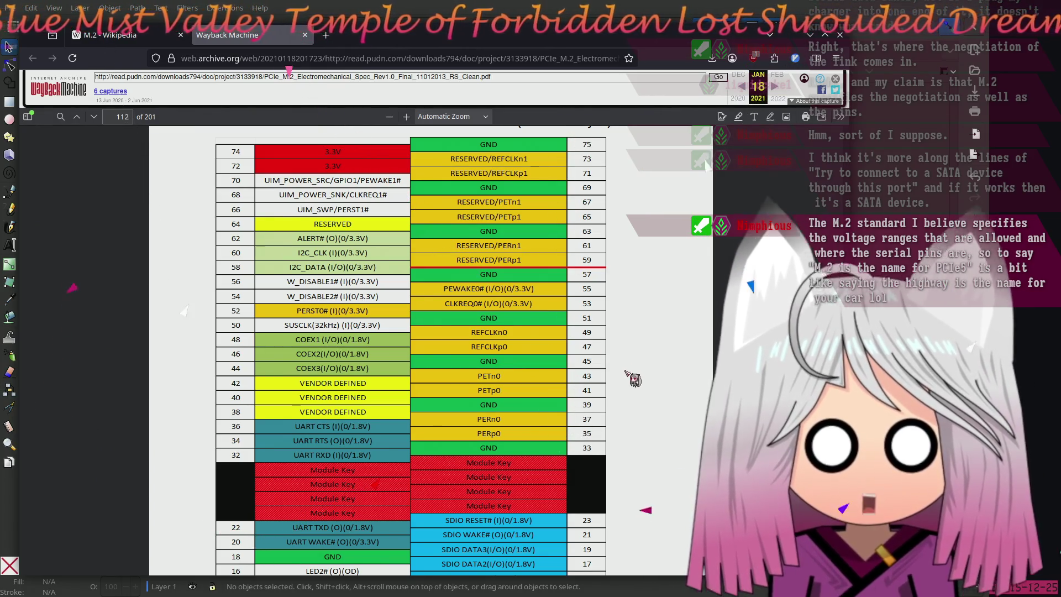
Scroll the archived M.2 spec PDF from Table 22 on page 112 to section 3.1.15 on page 115
scroll(634, 379, down, 5)
scroll(672, 344, up, 1)
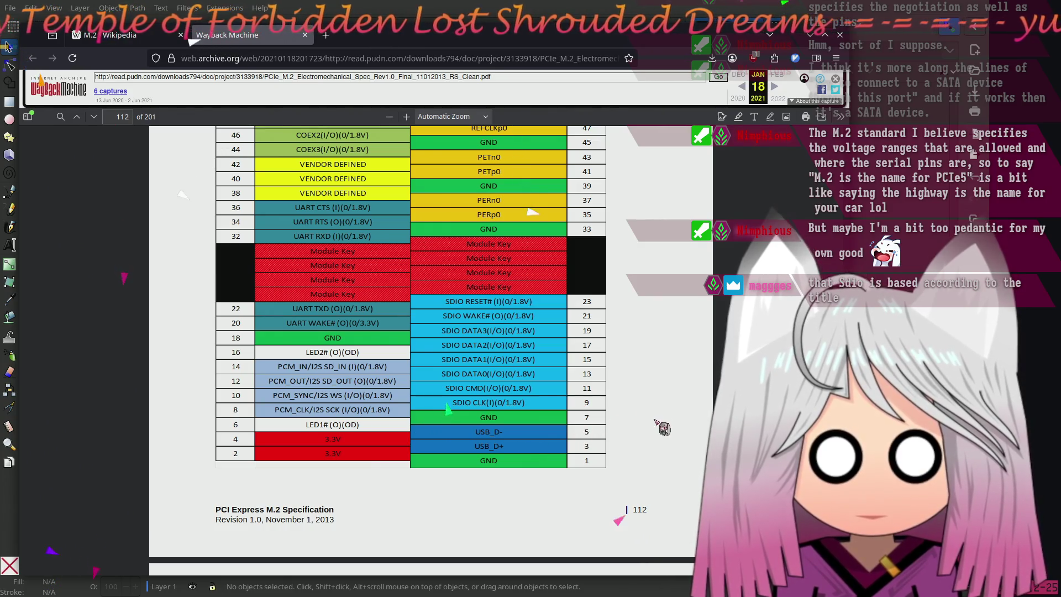
scroll(657, 422, up, 5)
scroll(656, 425, down, 10)
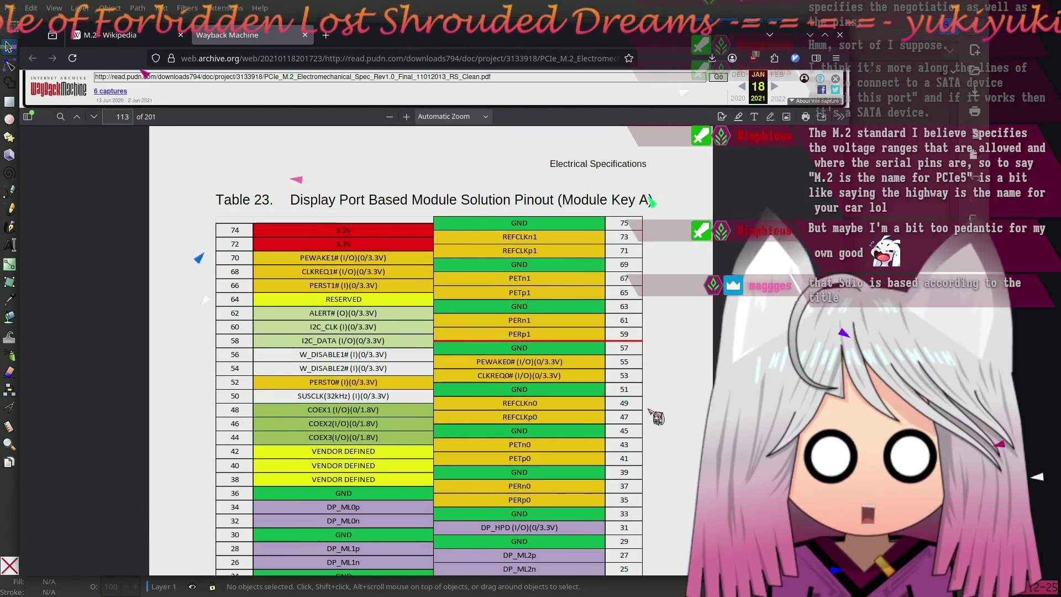
scroll(656, 418, down, 5)
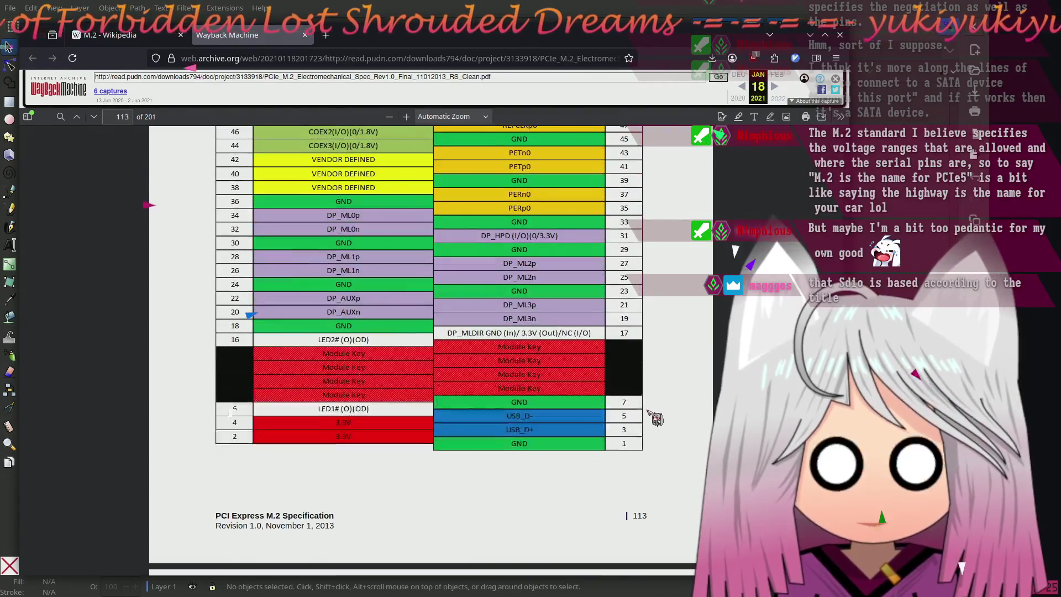
scroll(630, 439, up, 1)
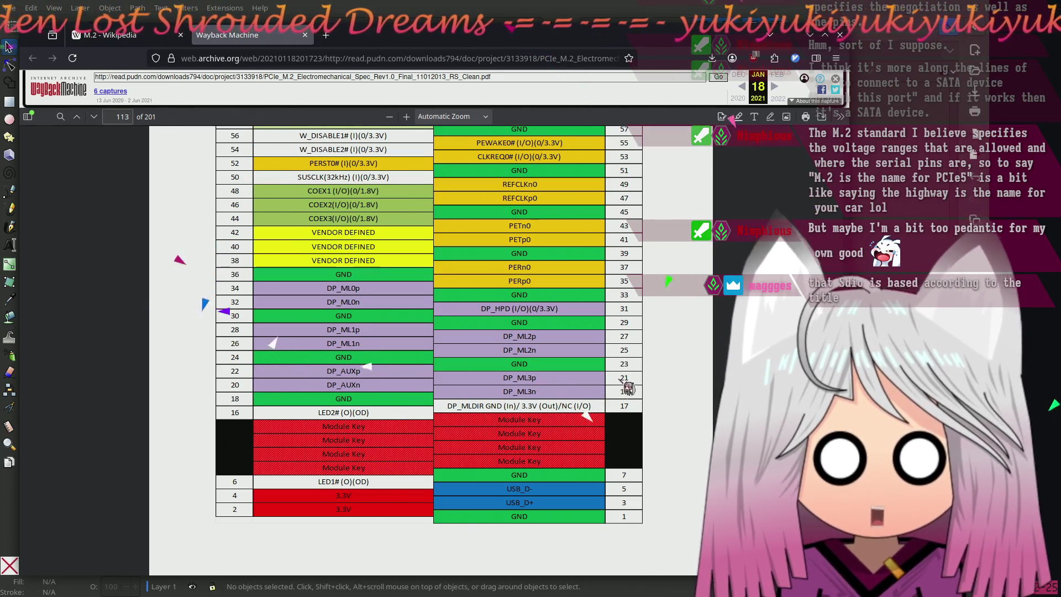
scroll(624, 389, up, 10)
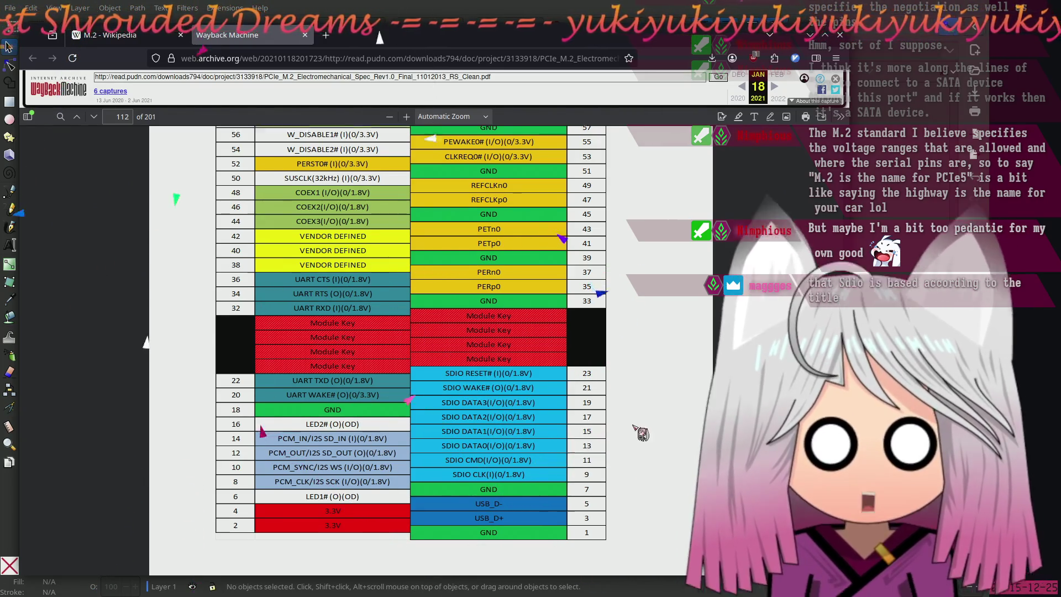
scroll(607, 430, down, 10)
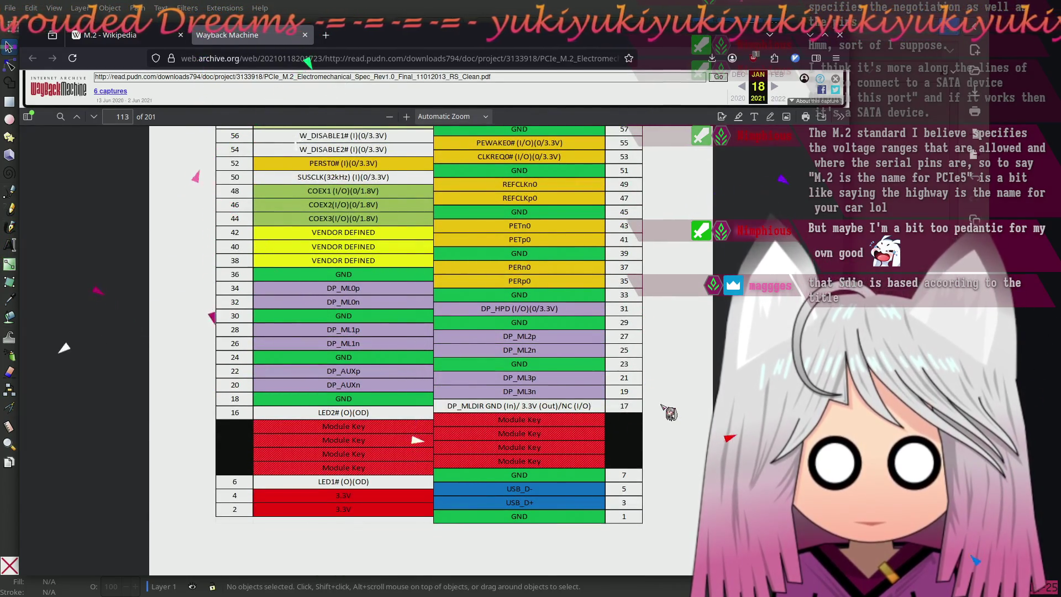
scroll(664, 408, down, 6)
scroll(659, 396, down, 3)
scroll(659, 397, down, 3)
scroll(659, 397, up, 8)
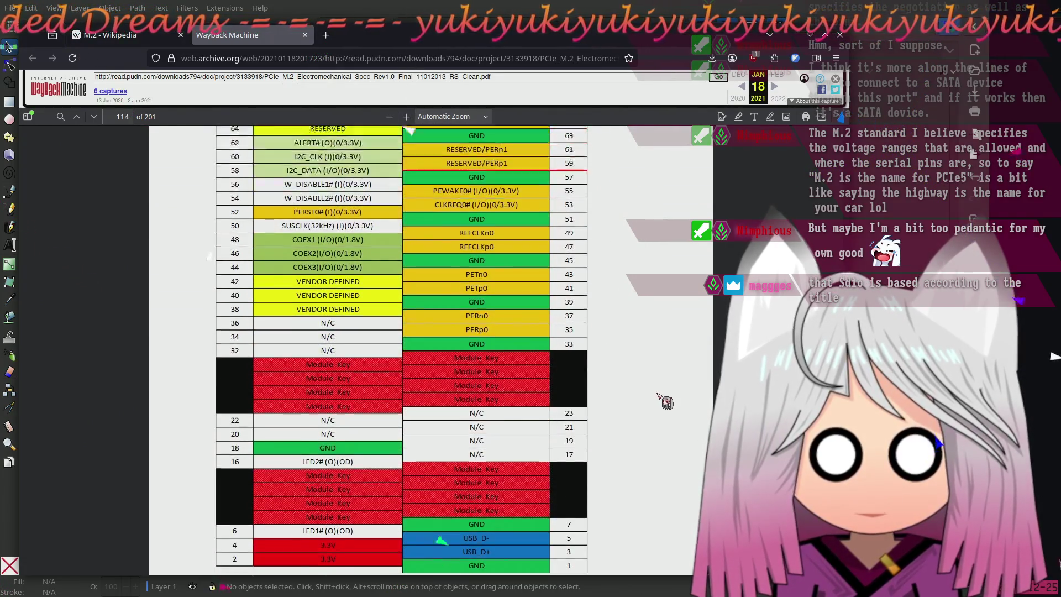
scroll(659, 396, down, 15)
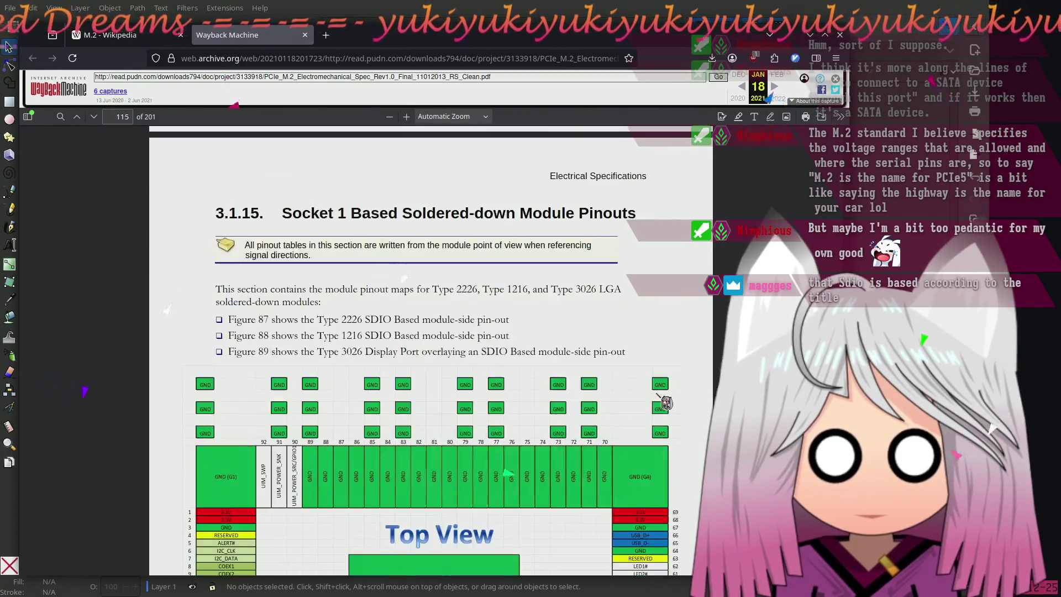
Scroll through pages 116–130 to Table 28, the SSIC-based WWAN module pinout on page 131
scroll(660, 401, down, 8)
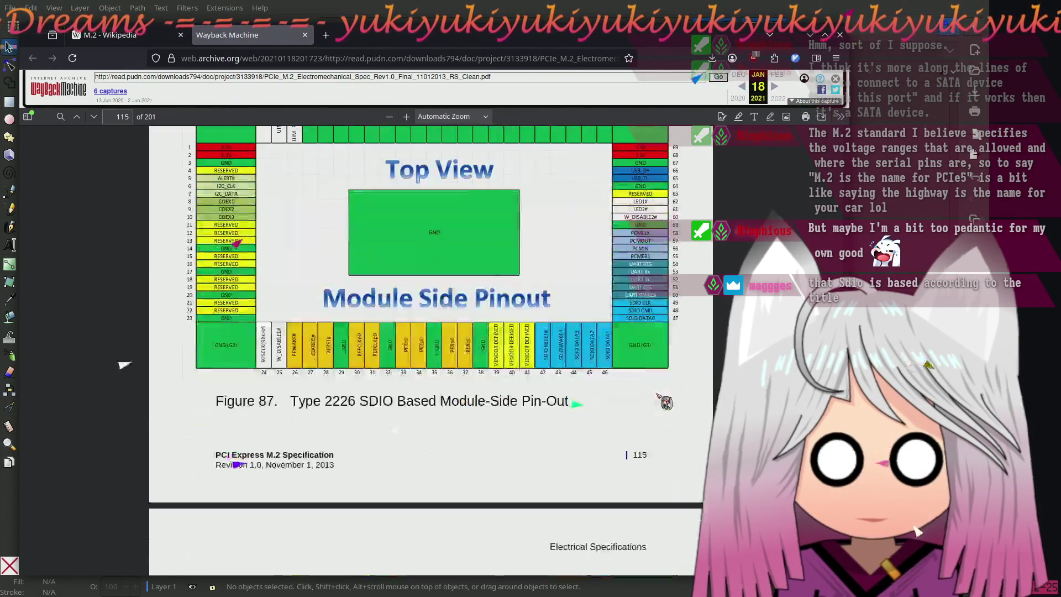
scroll(658, 399, down, 10)
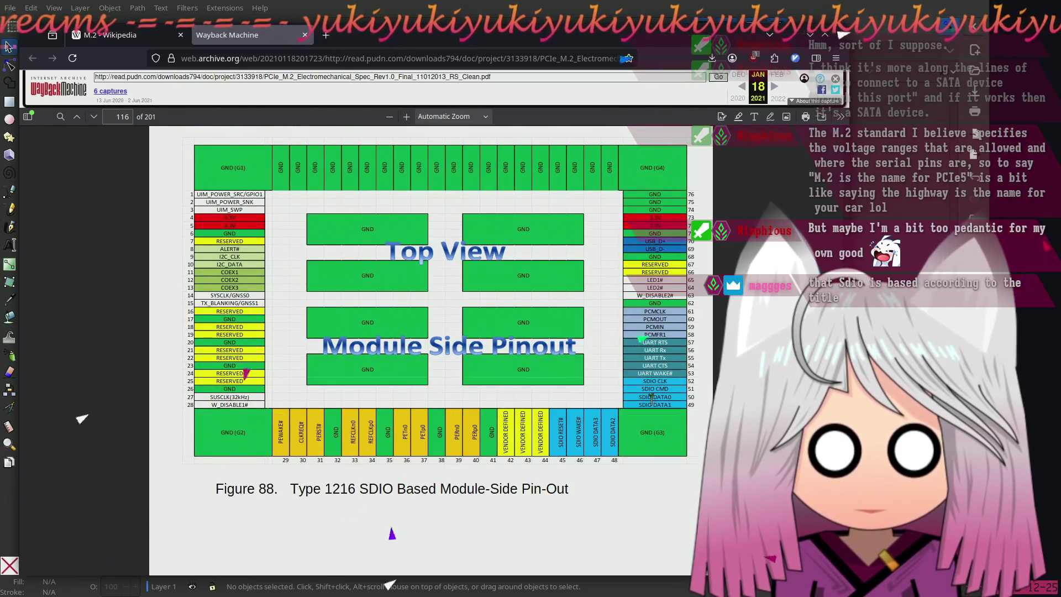
scroll(652, 396, down, 10)
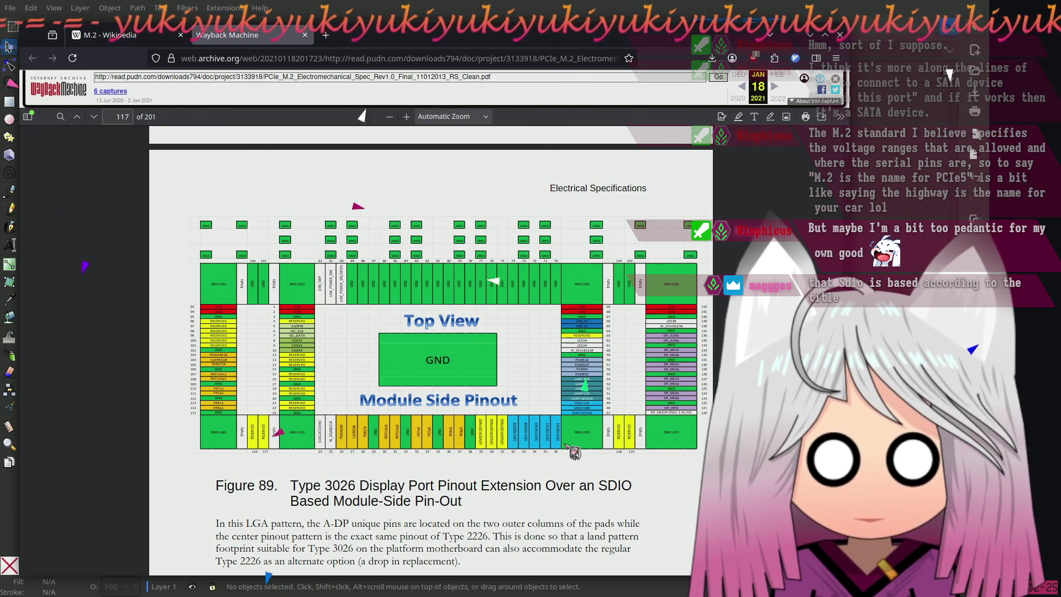
scroll(575, 451, down, 15)
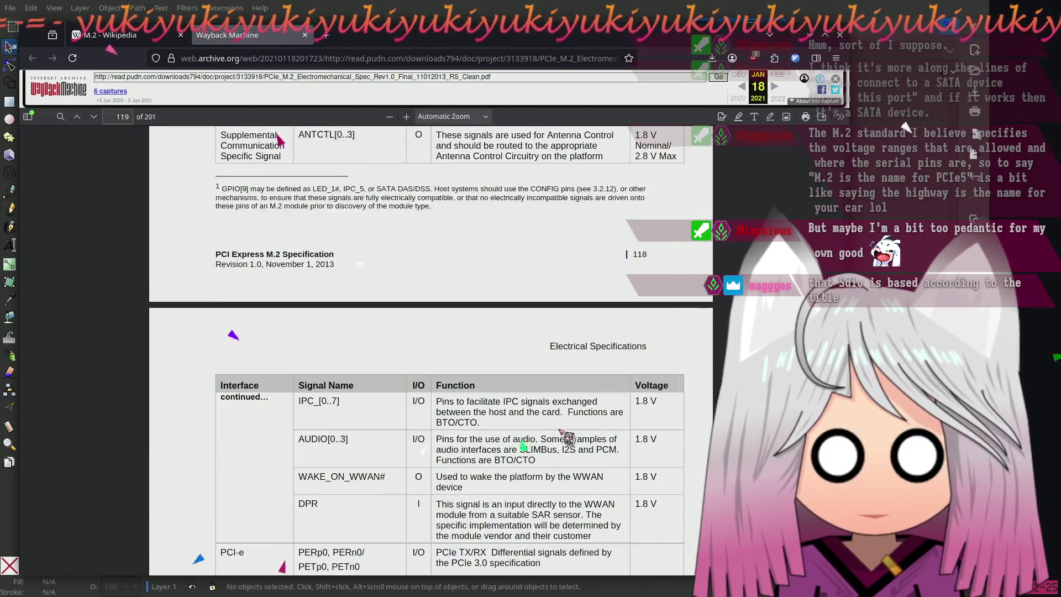
scroll(559, 428, down, 20)
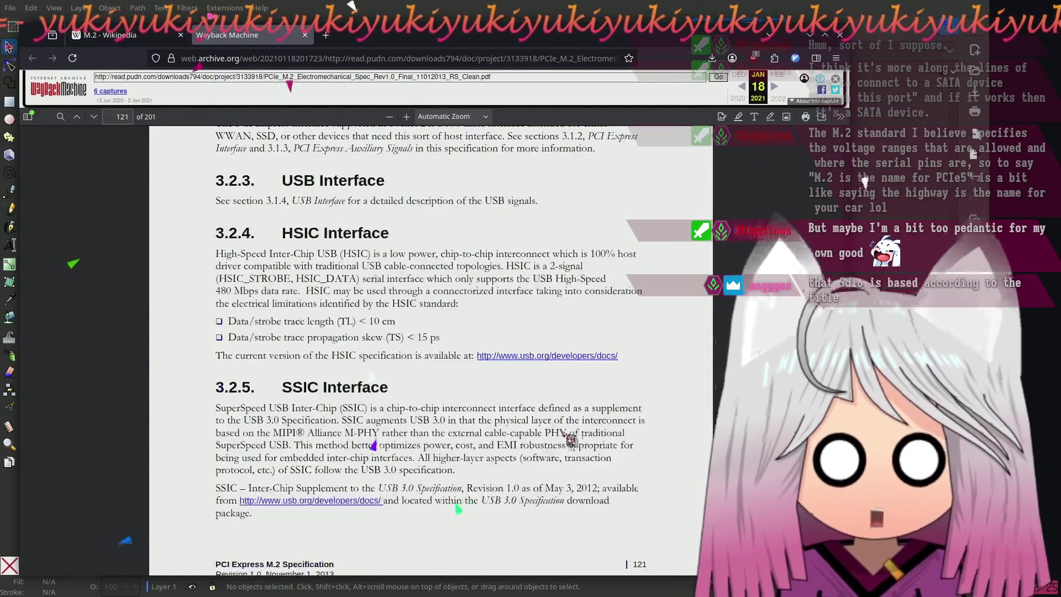
scroll(575, 441, down, 20)
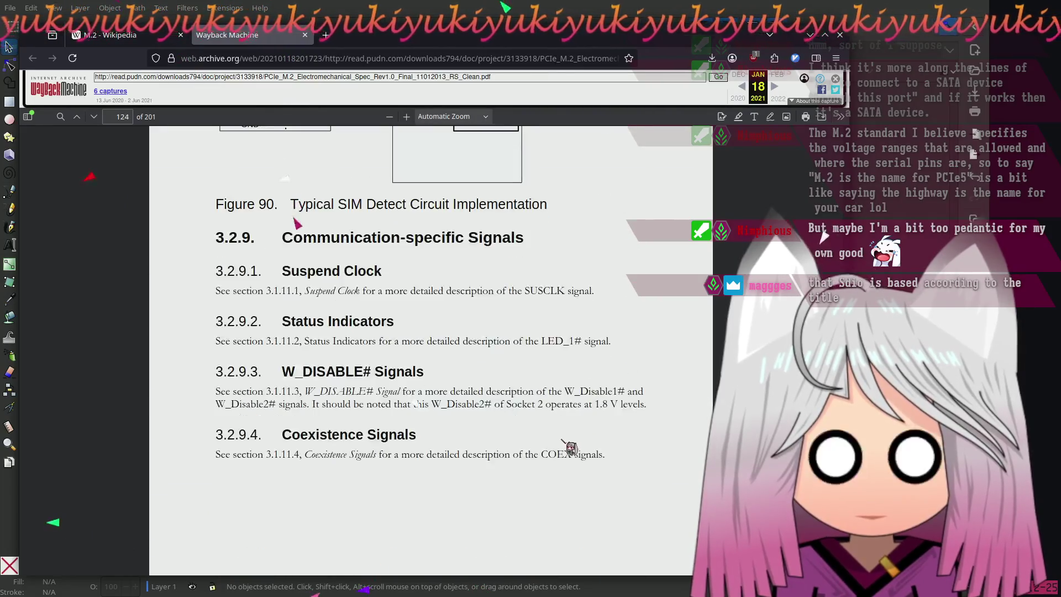
scroll(570, 442, down, 20)
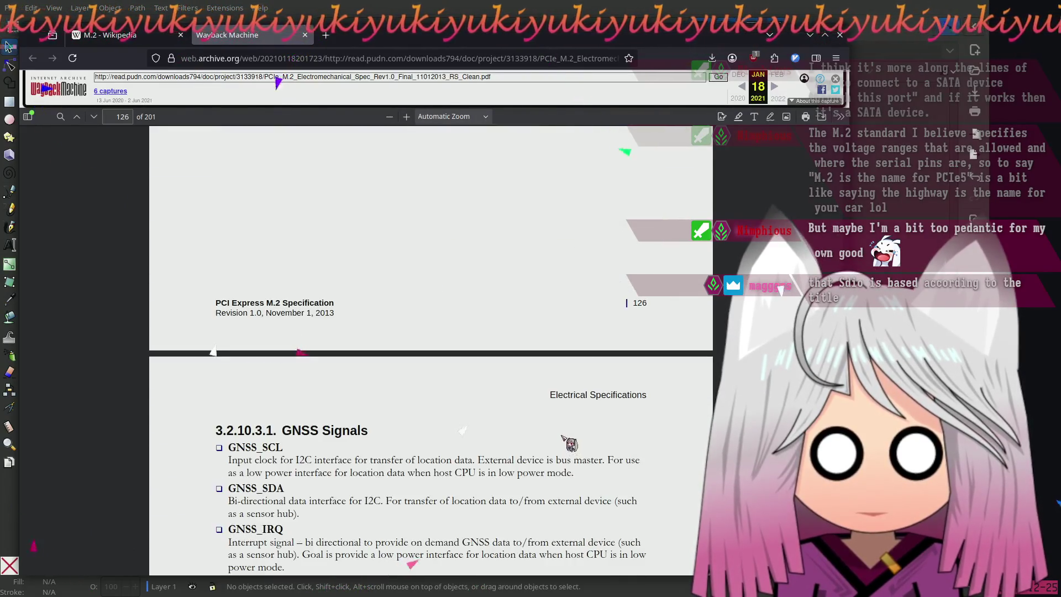
scroll(553, 449, down, 20)
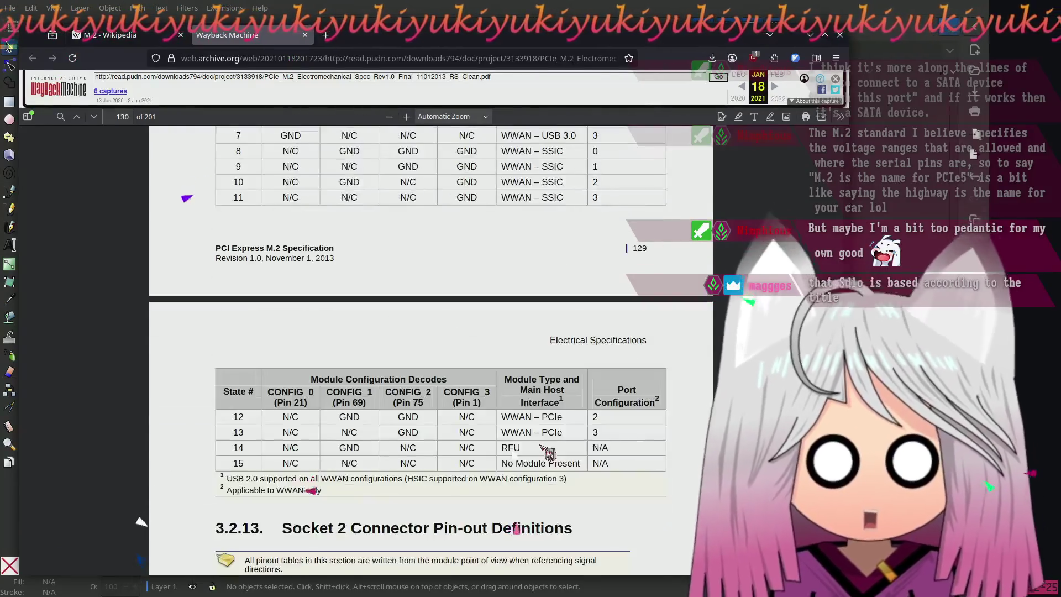
scroll(543, 449, down, 10)
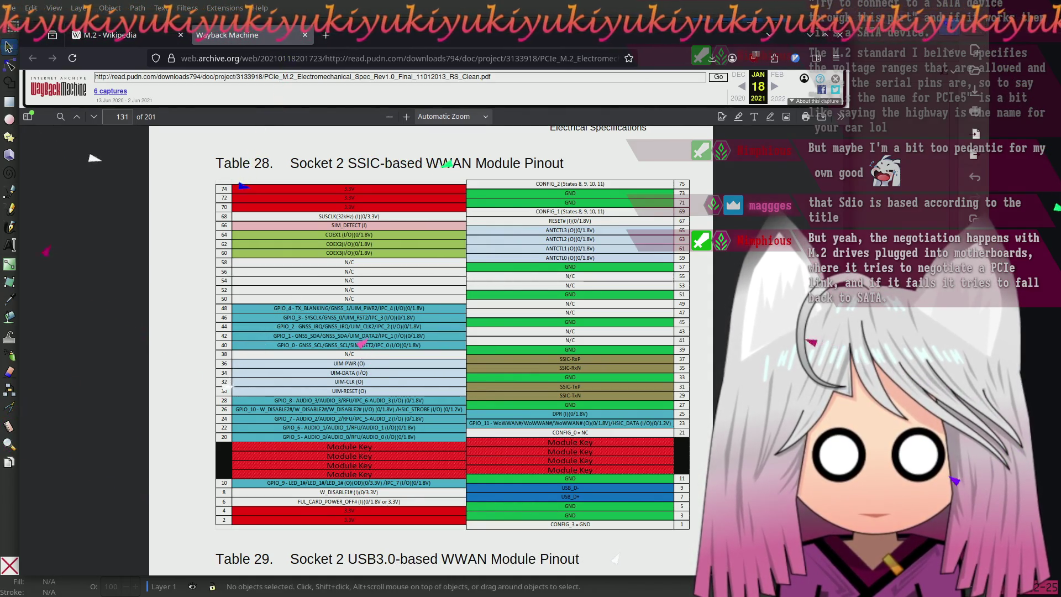
scroll(420, 349, down, 10)
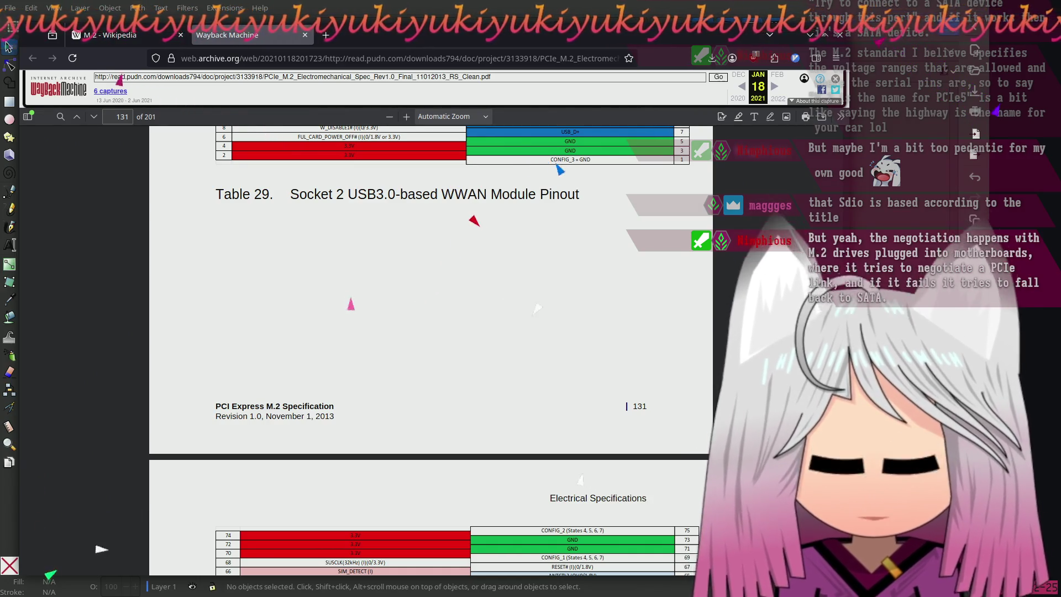
Scroll from Table 30 on page 133 to Table 32, the Socket 2 PCIe SSD pinout on page 135
scroll(420, 348, down, 10)
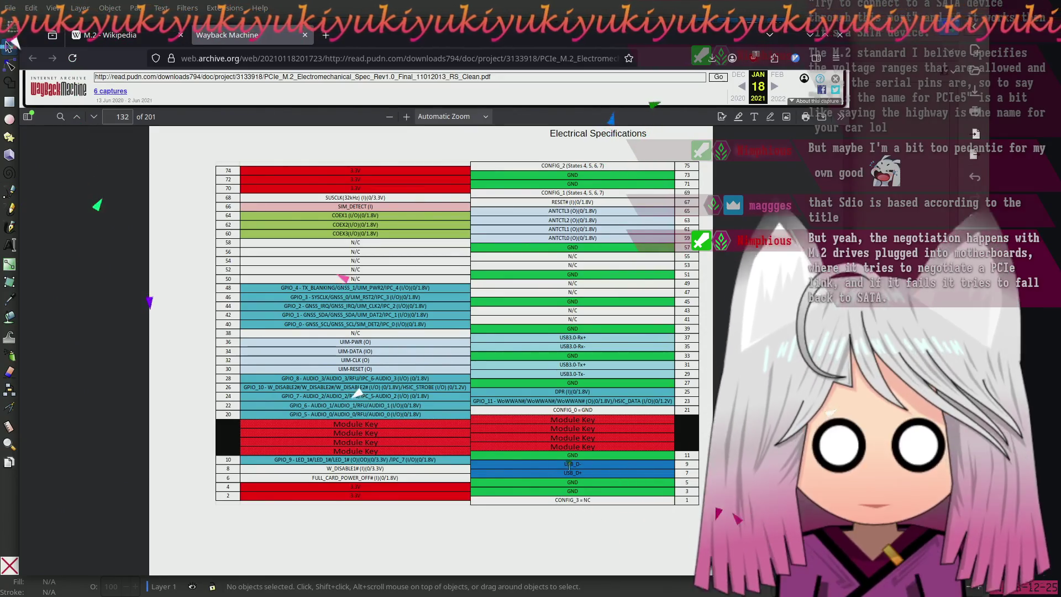
scroll(385, 407, up, 2)
scroll(331, 375, down, 2)
scroll(336, 269, down, 1)
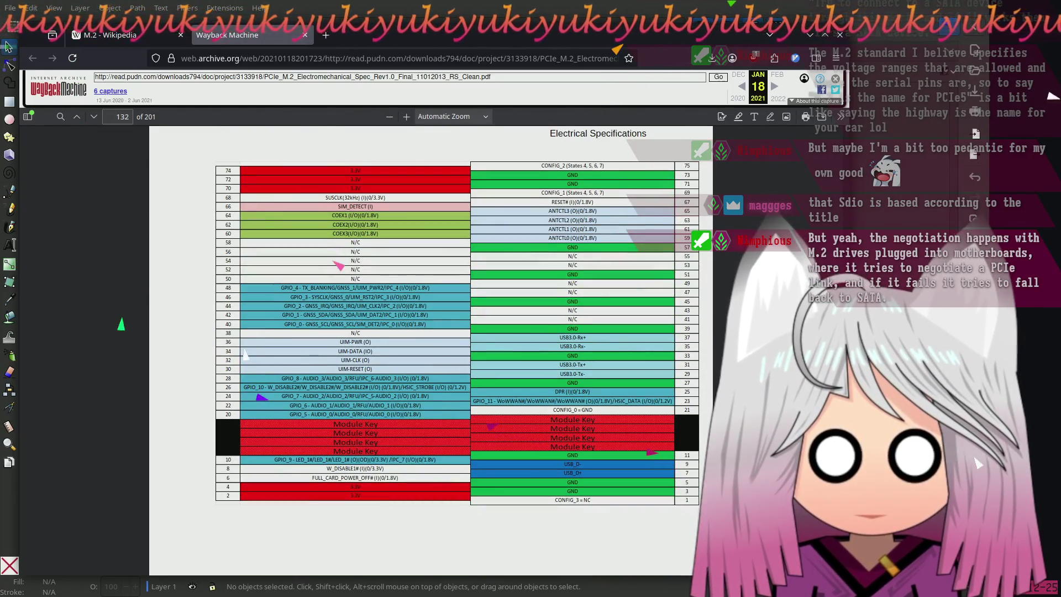
scroll(337, 260, up, 15)
scroll(330, 246, down, 8)
scroll(331, 246, down, 10)
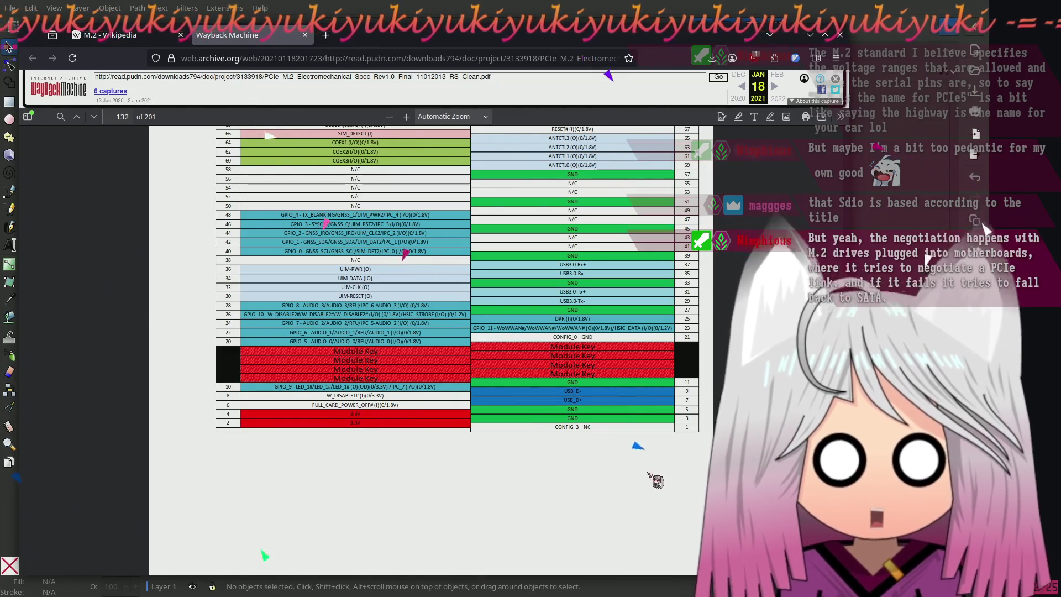
scroll(301, 211, up, 3)
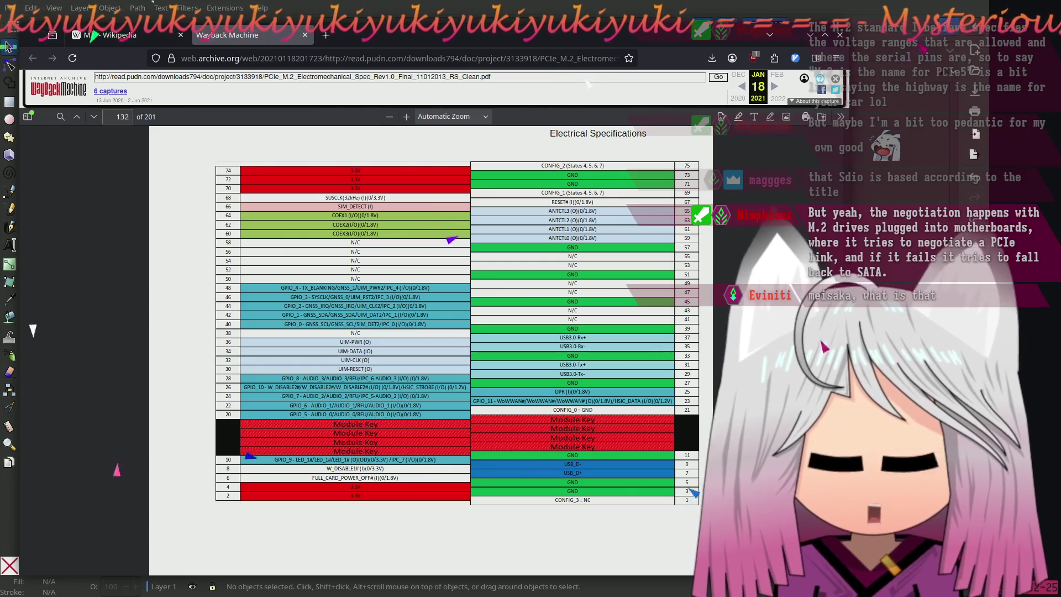
scroll(526, 165, down, 10)
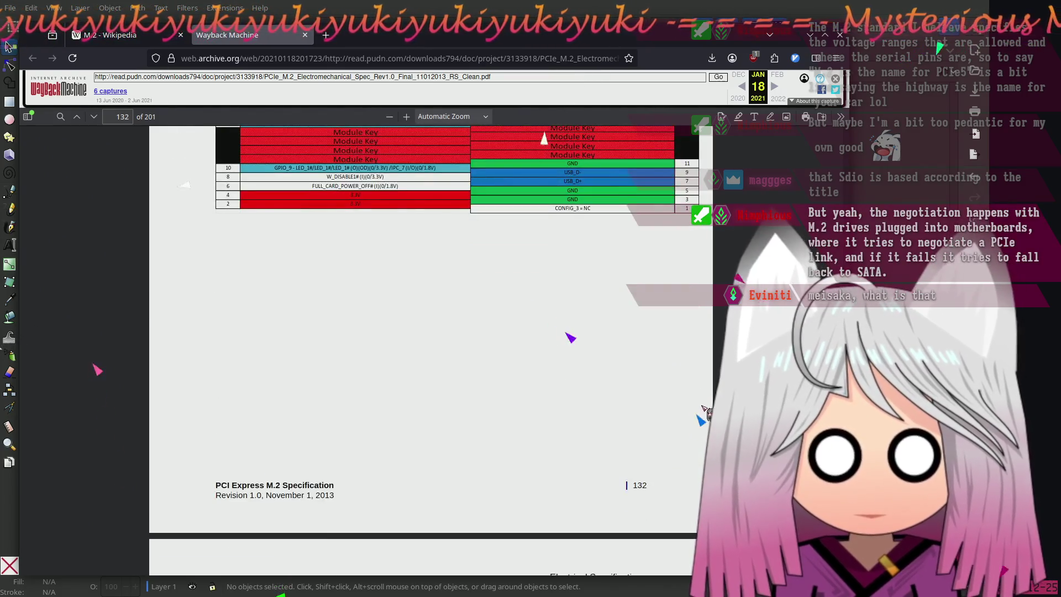
scroll(526, 164, down, 5)
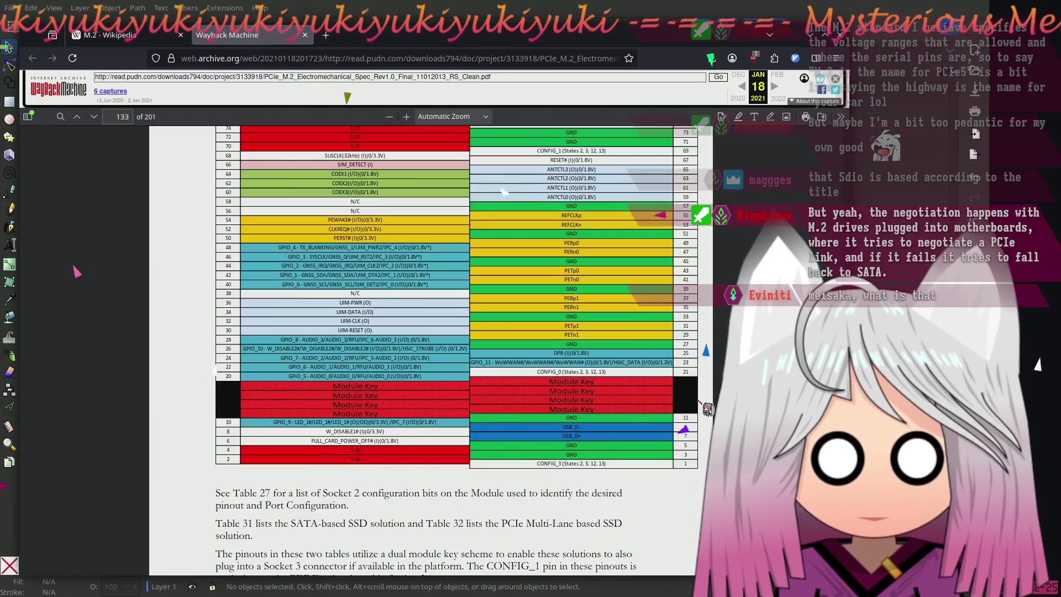
scroll(503, 190, up, 6)
scroll(482, 219, down, 4)
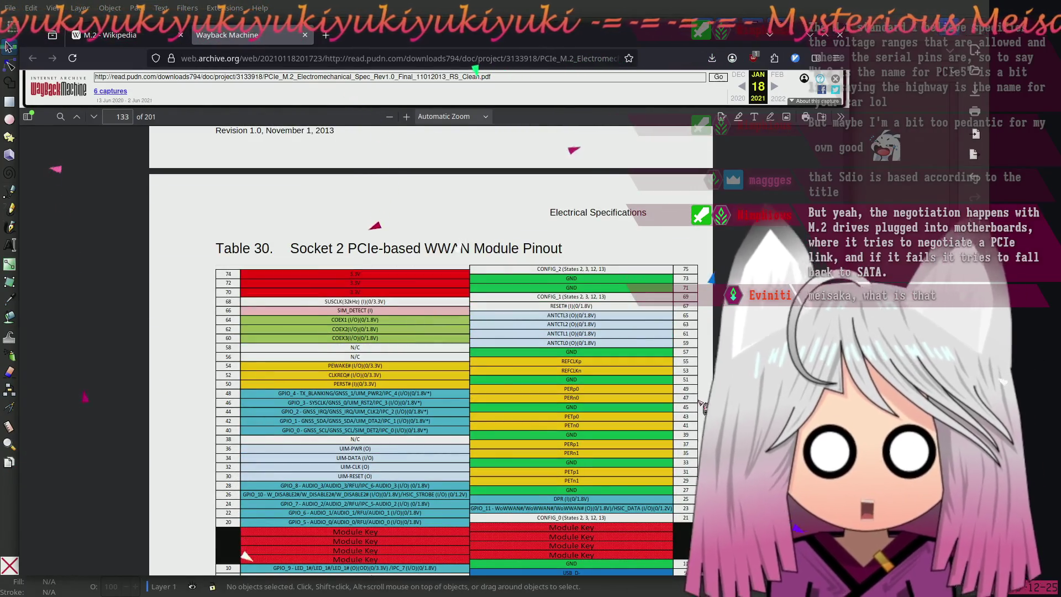
scroll(439, 274, down, 1)
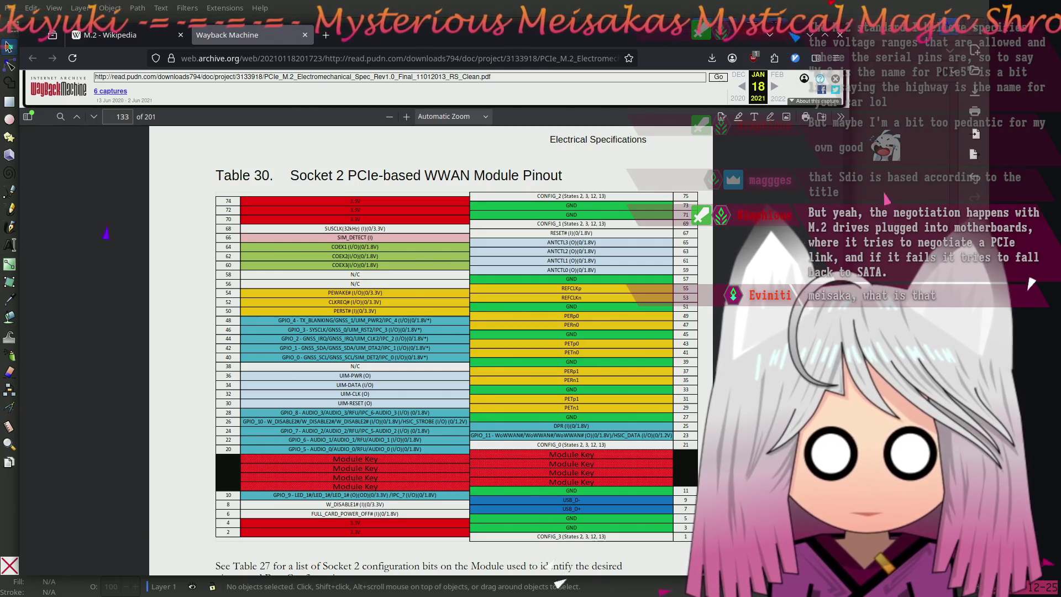
scroll(457, 337, down, 4)
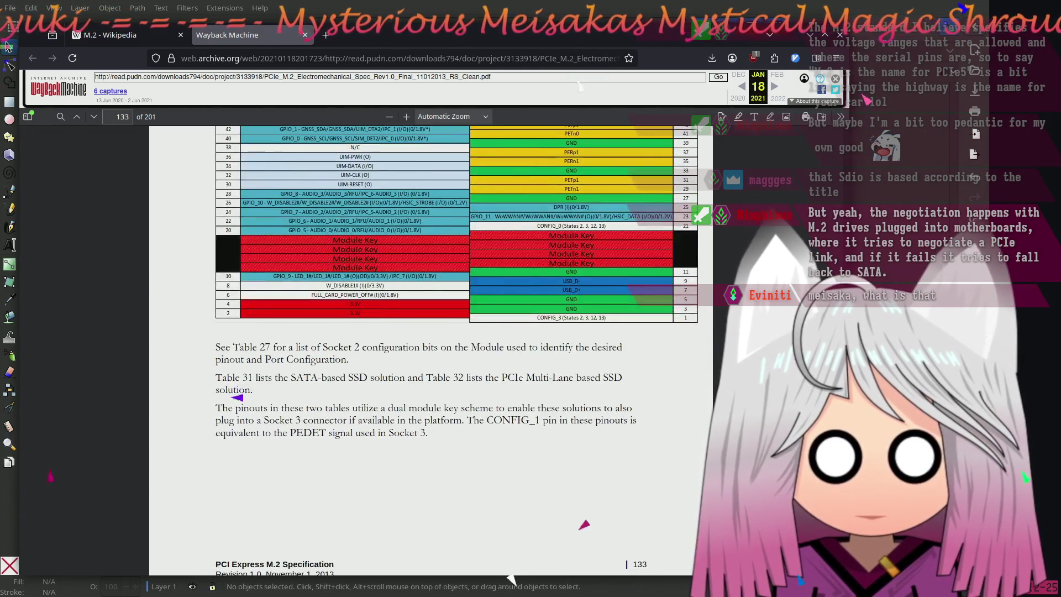
scroll(431, 348, down, 15)
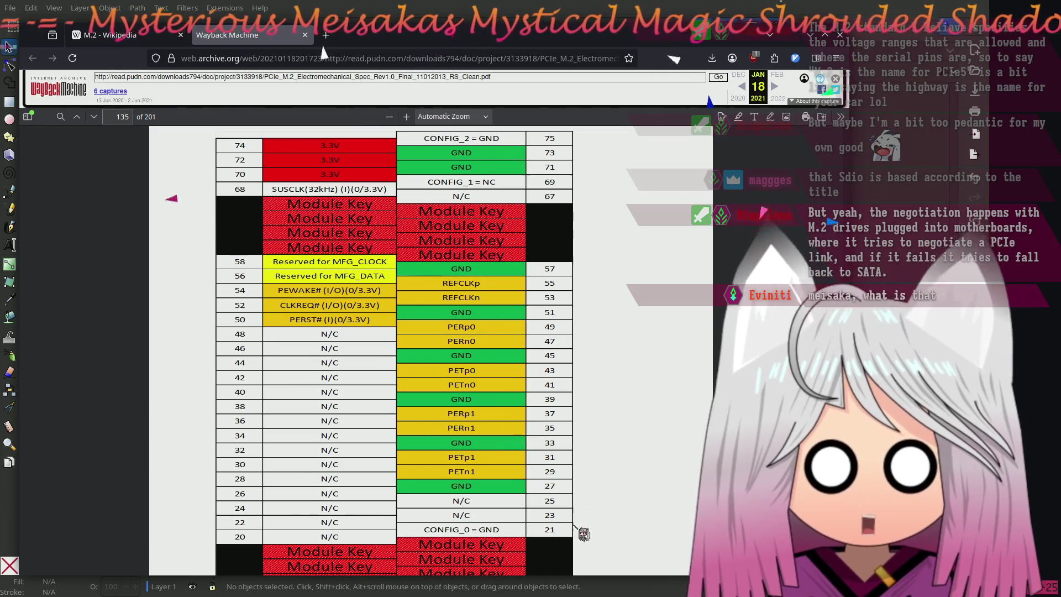
Scroll past the Socket 3, 1 and 2 pinout tables to Table 48's end and section 5.4 on page 155
scroll(696, 434, down, 5)
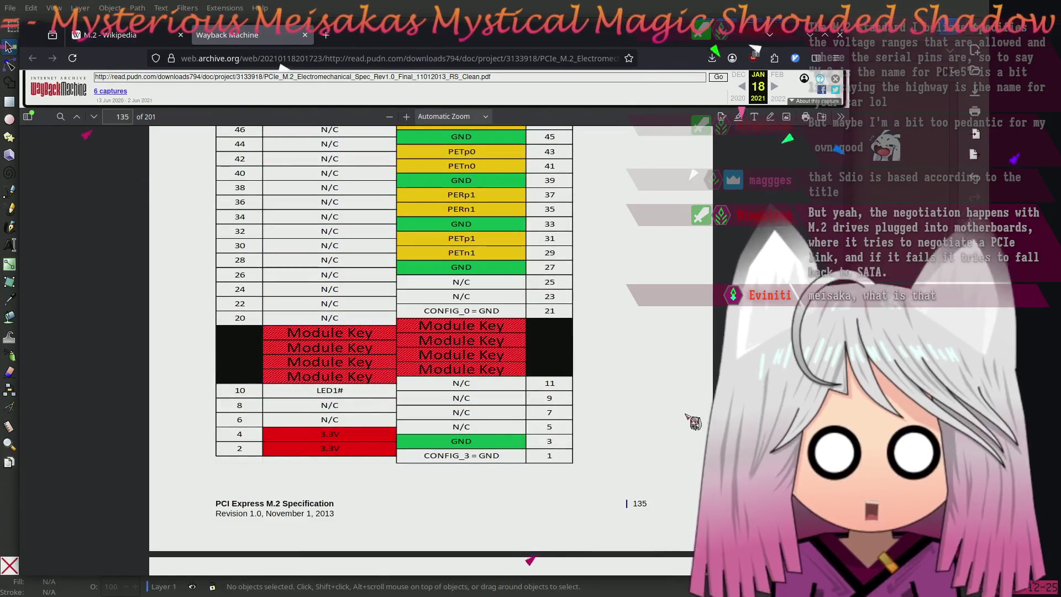
scroll(686, 414, down, 12)
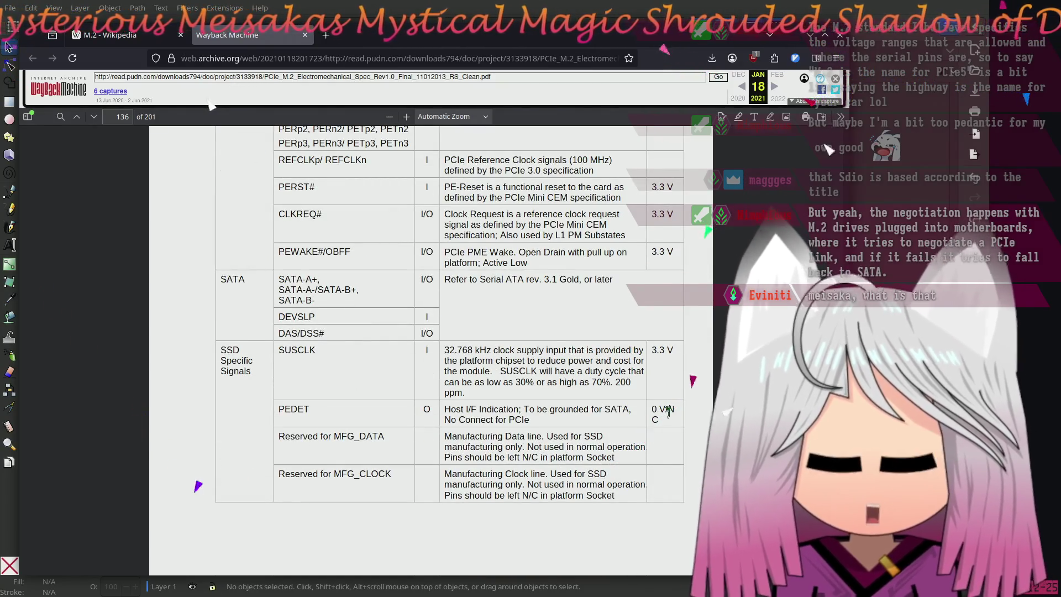
scroll(669, 410, up, 4)
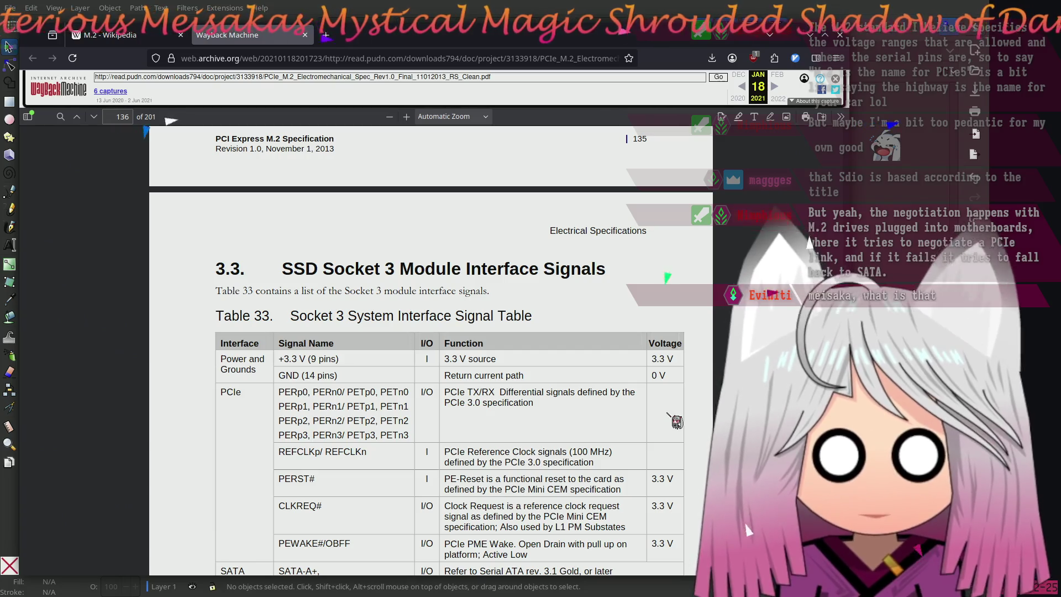
scroll(669, 411, down, 3)
scroll(667, 418, down, 5)
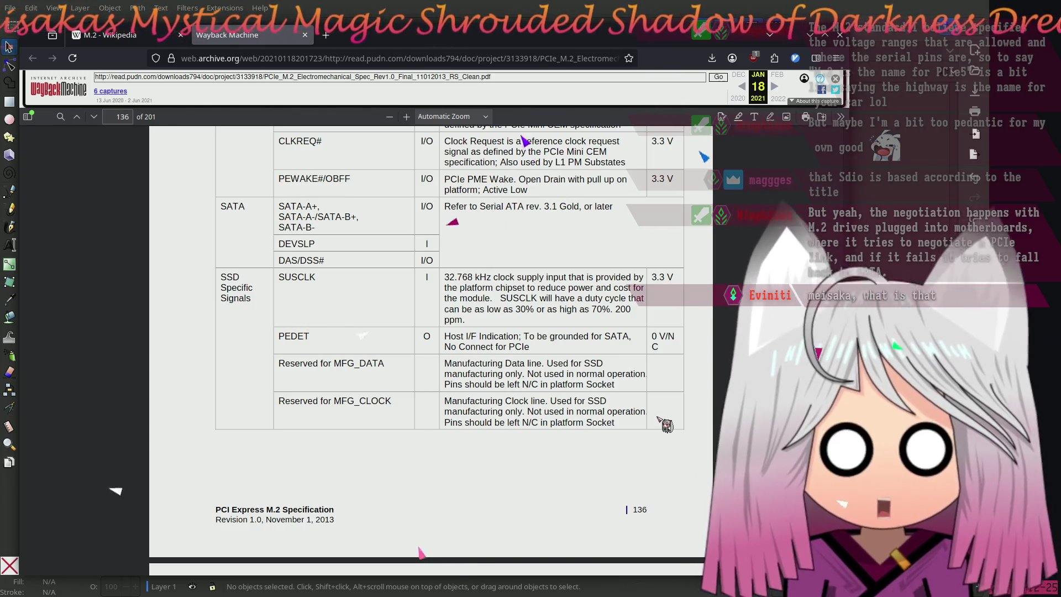
scroll(658, 419, down, 3)
scroll(666, 425, down, 8)
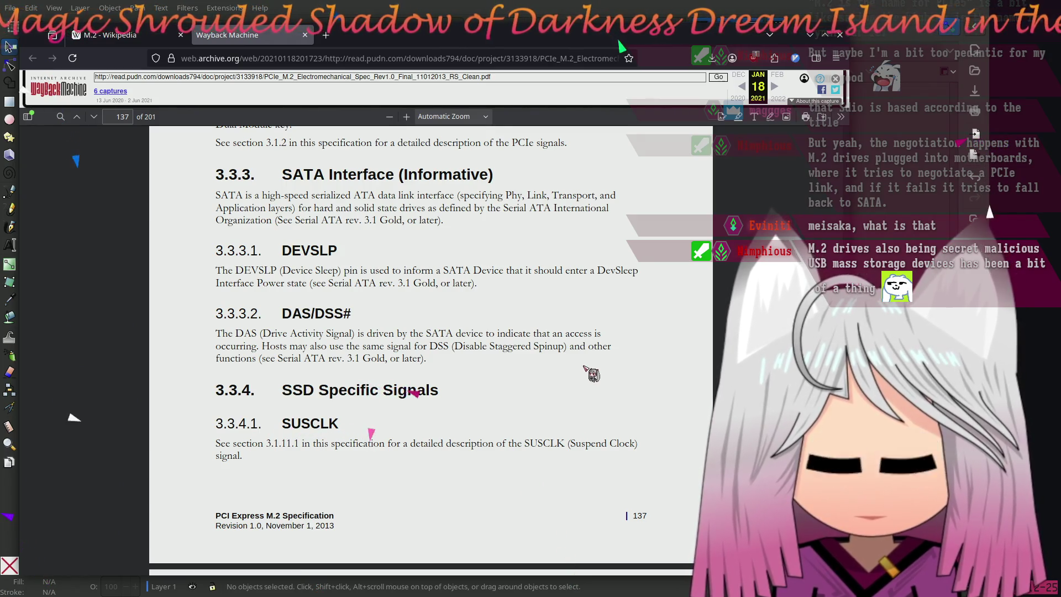
scroll(584, 377, down, 20)
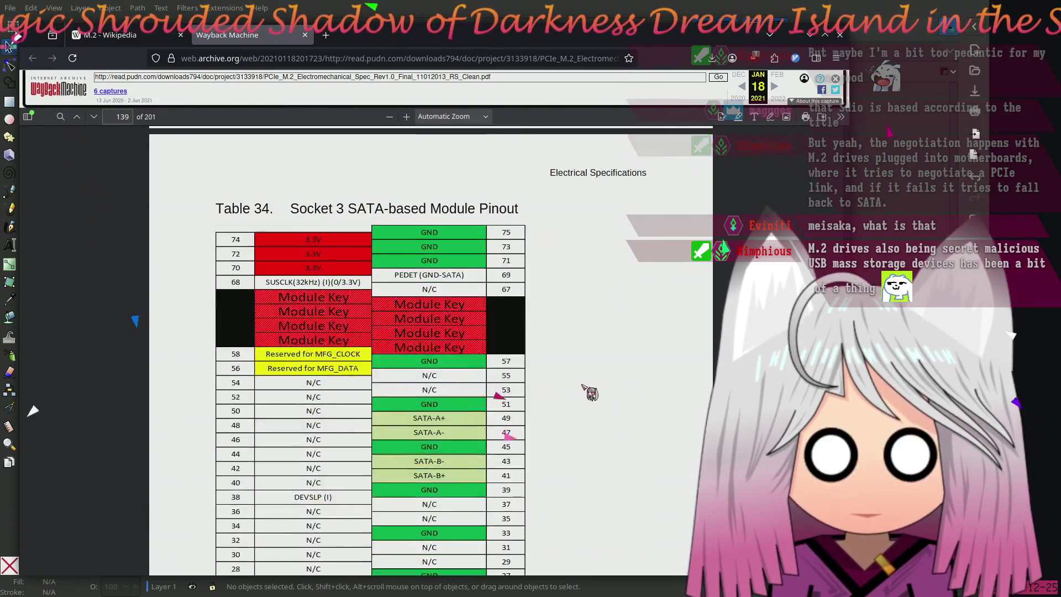
scroll(595, 388, down, 20)
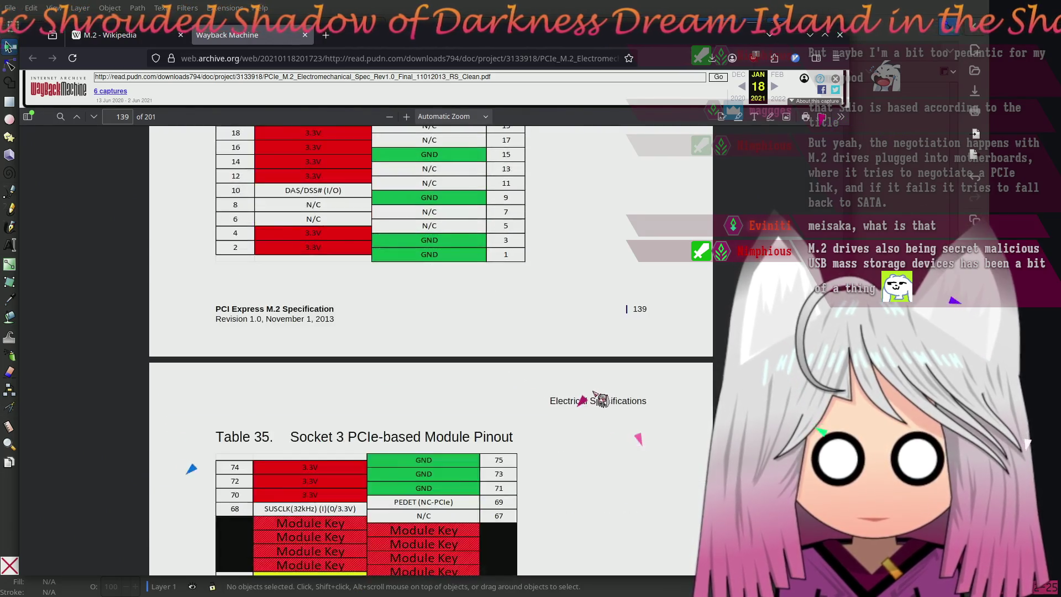
scroll(604, 404, down, 5)
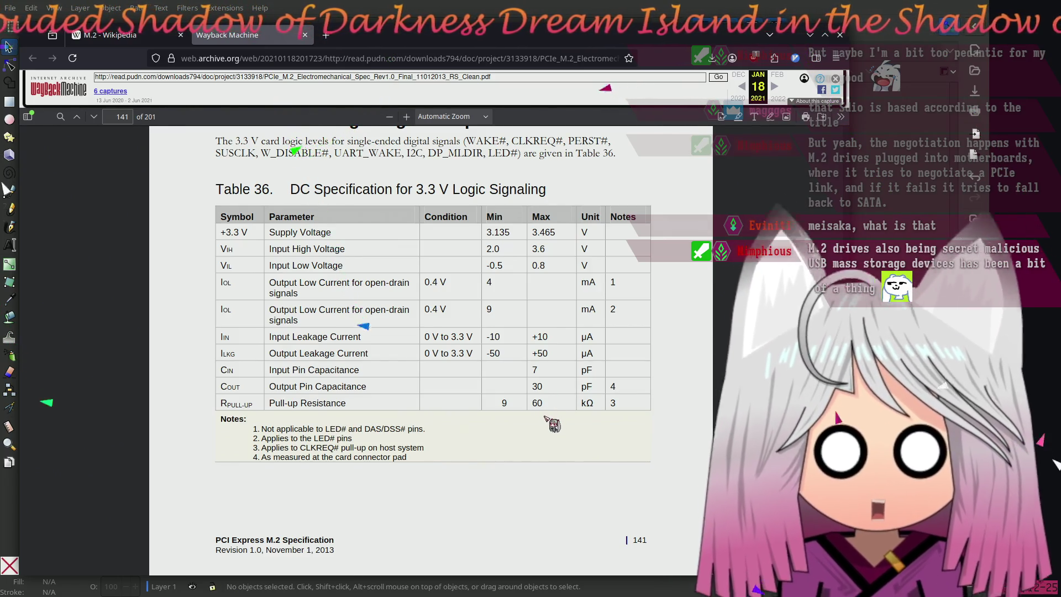
scroll(548, 431, up, 5)
scroll(546, 444, down, 6)
scroll(548, 445, down, 20)
scroll(547, 445, down, 12)
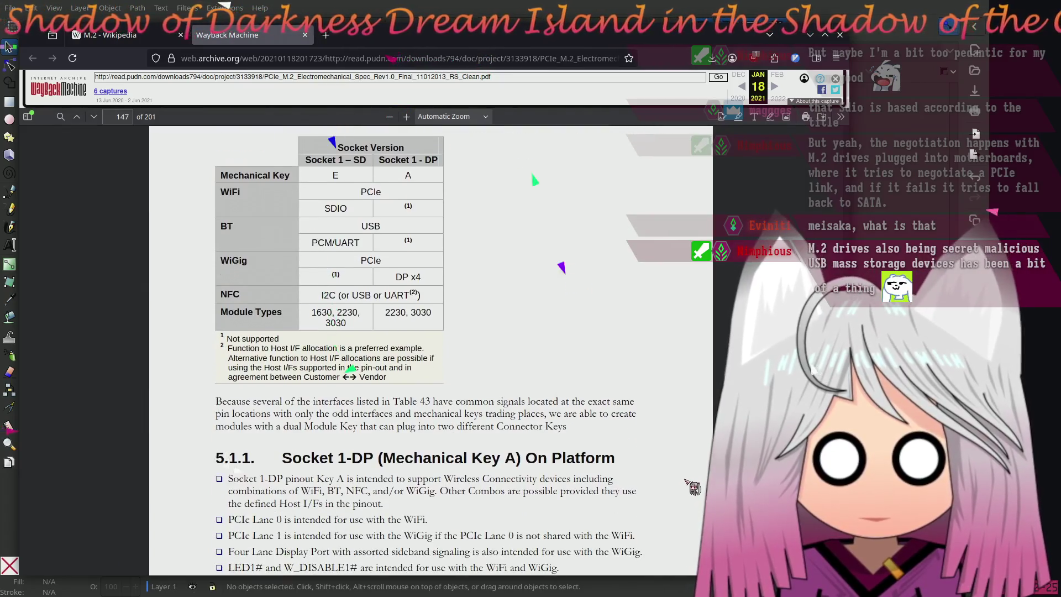
scroll(667, 467, down, 10)
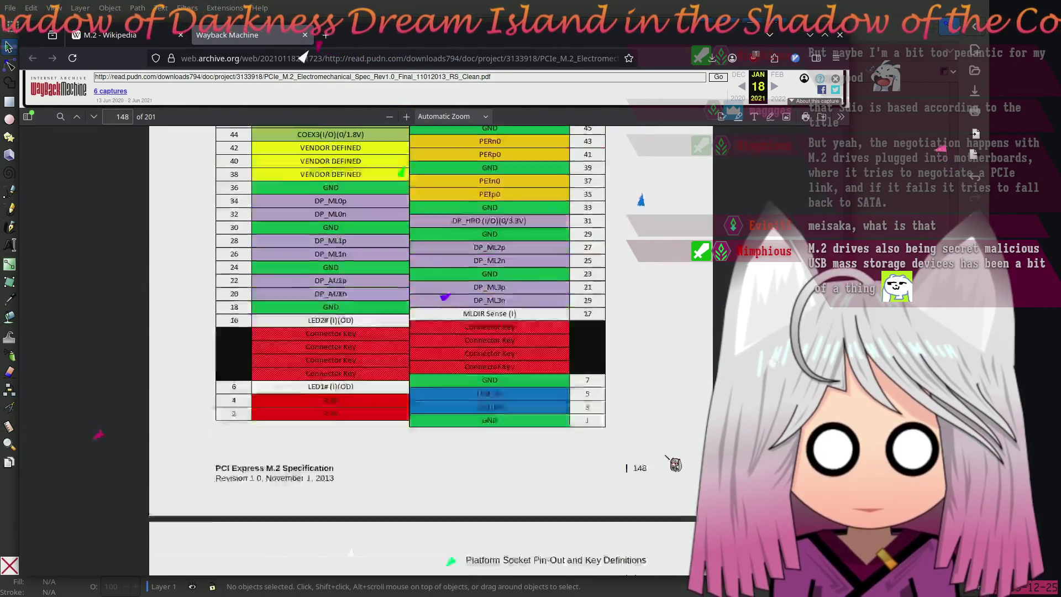
scroll(670, 457, down, 1)
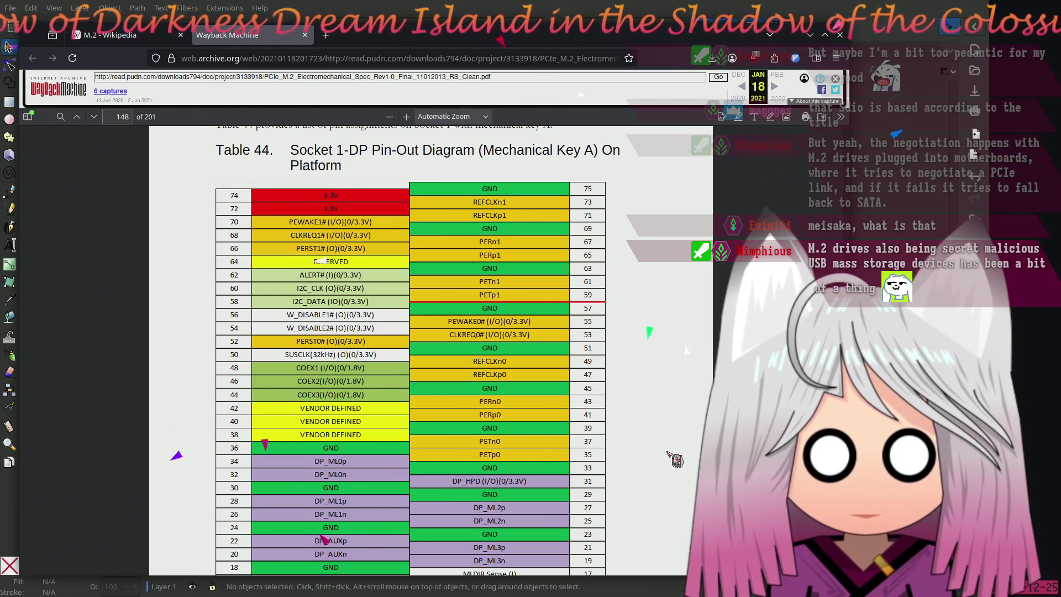
scroll(674, 458, down, 5)
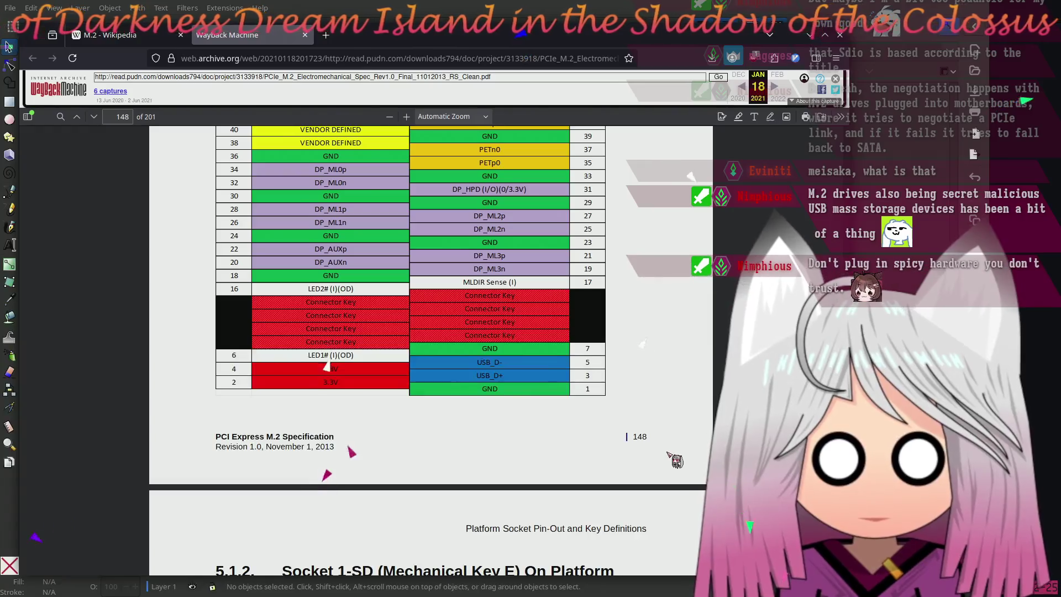
scroll(674, 459, up, 5)
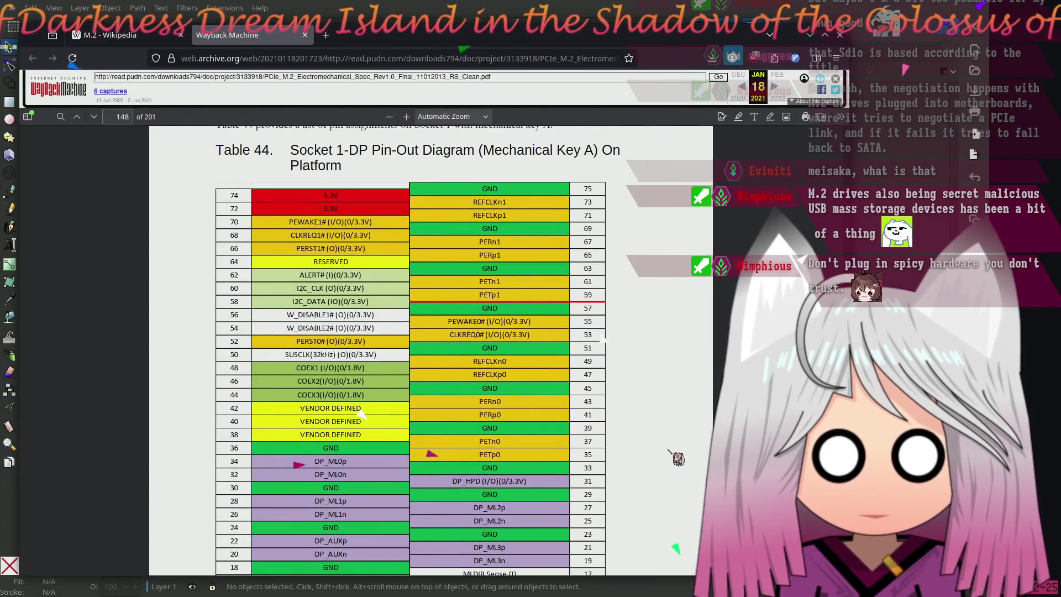
scroll(675, 459, down, 20)
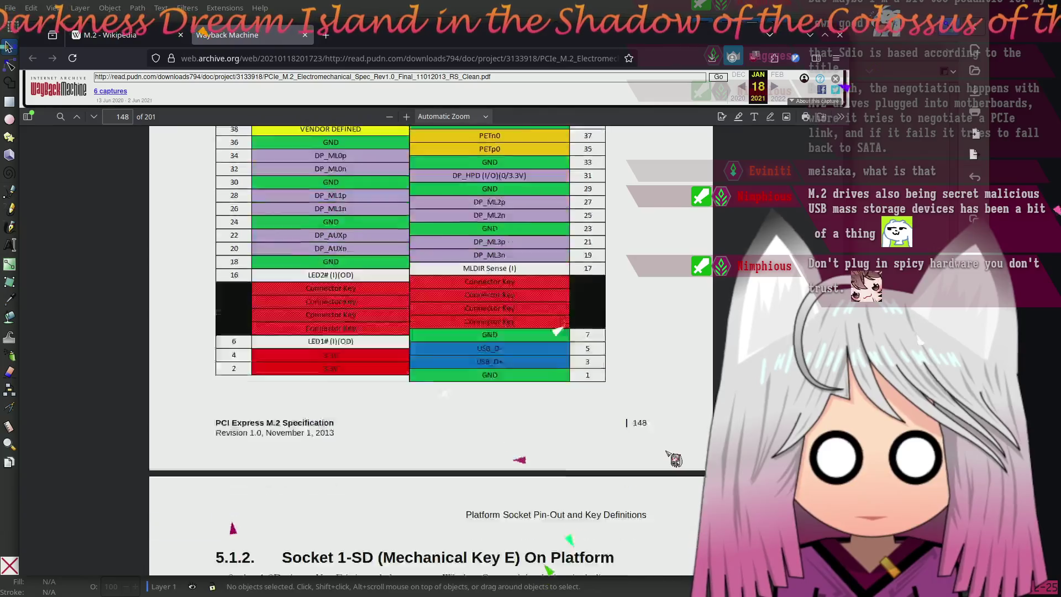
scroll(668, 451, down, 9)
scroll(666, 451, up, 5)
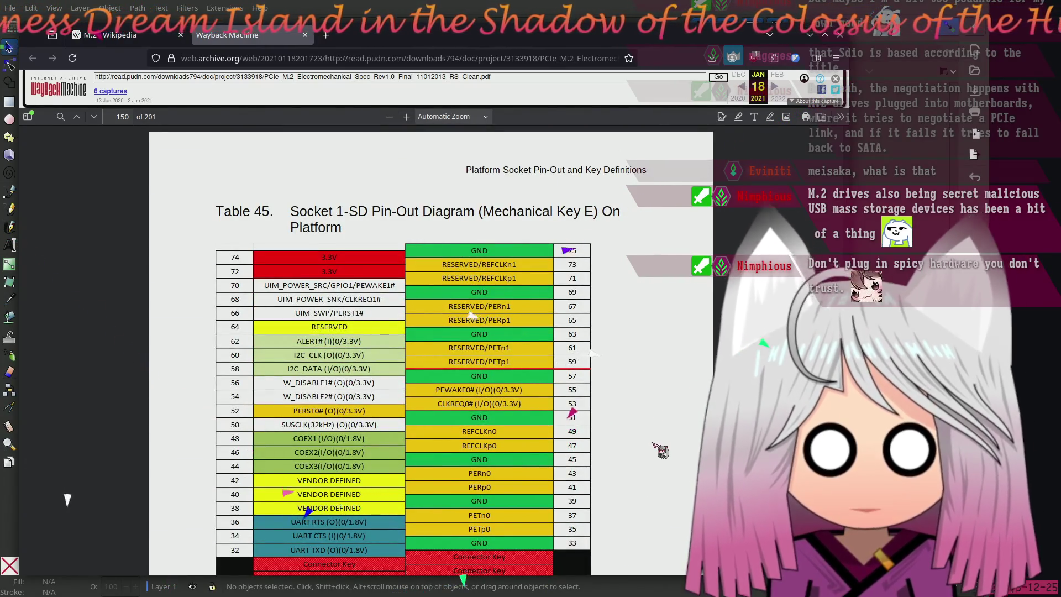
scroll(657, 449, down, 5)
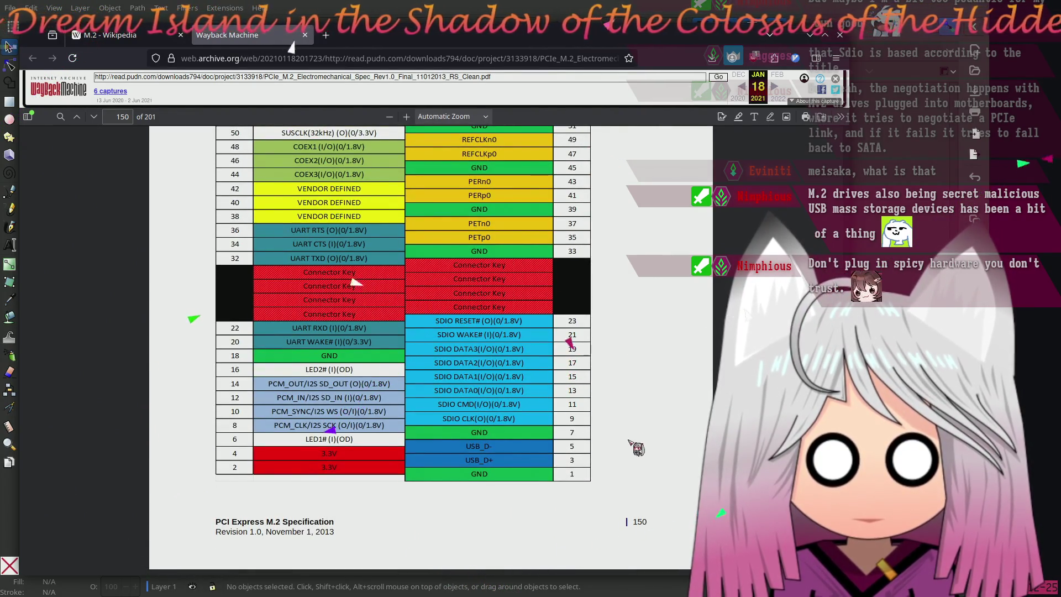
scroll(630, 449, up, 5)
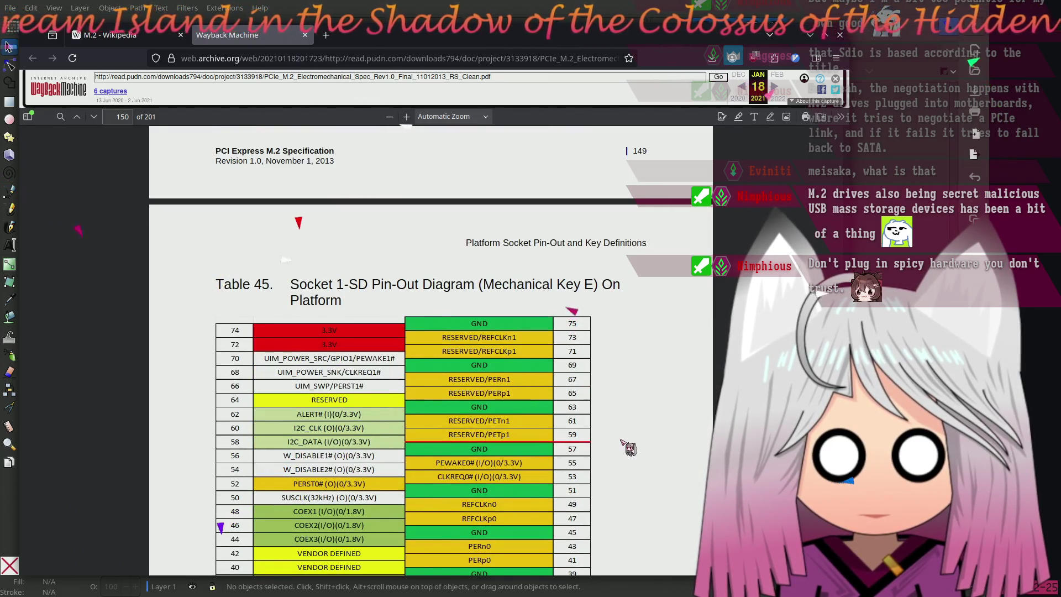
scroll(630, 409, down, 15)
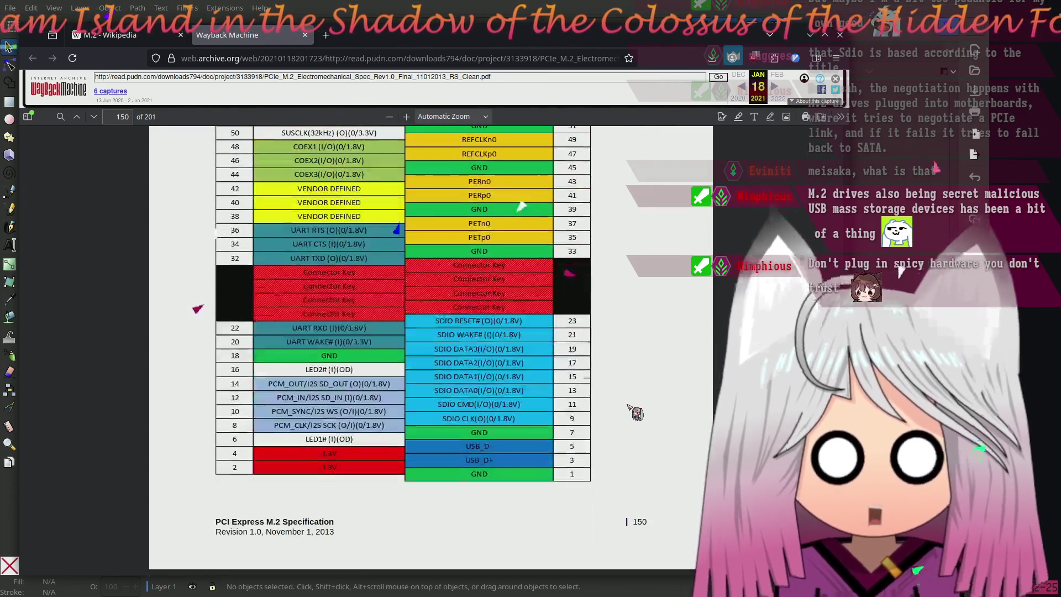
scroll(639, 429, down, 10)
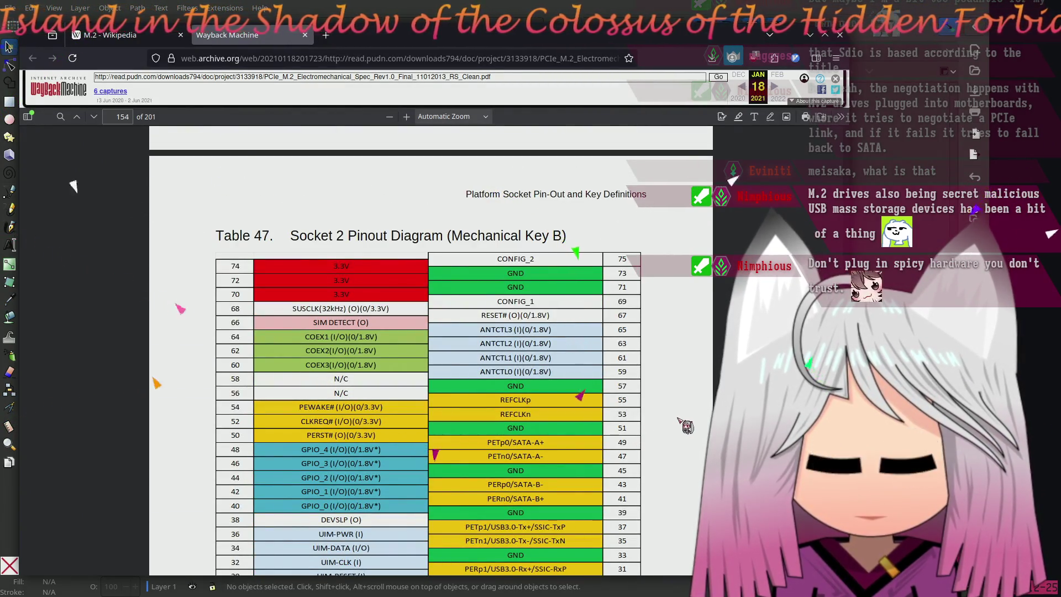
scroll(675, 431, down, 5)
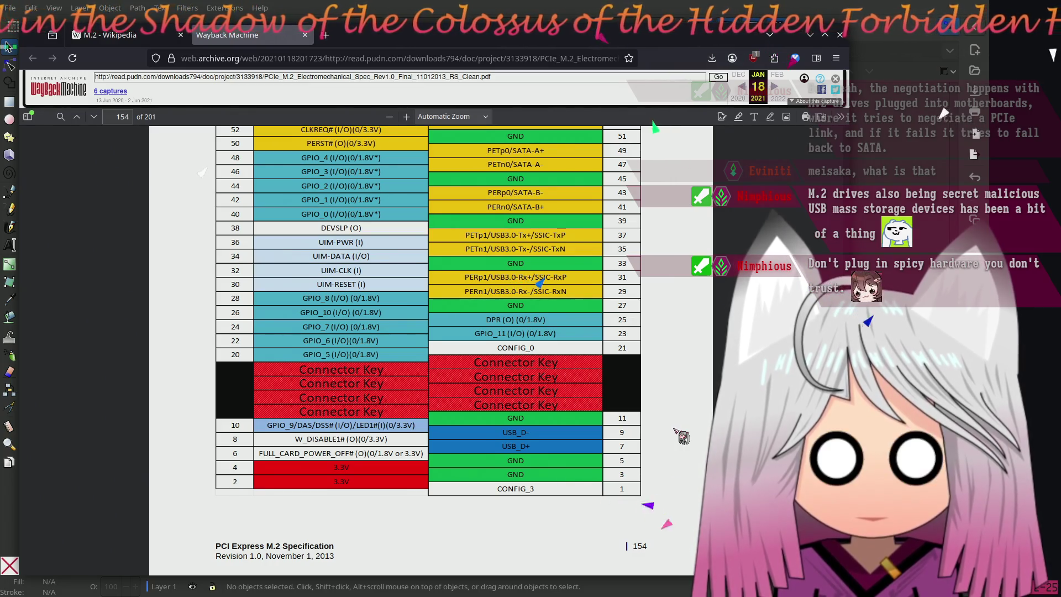
scroll(683, 443, up, 8)
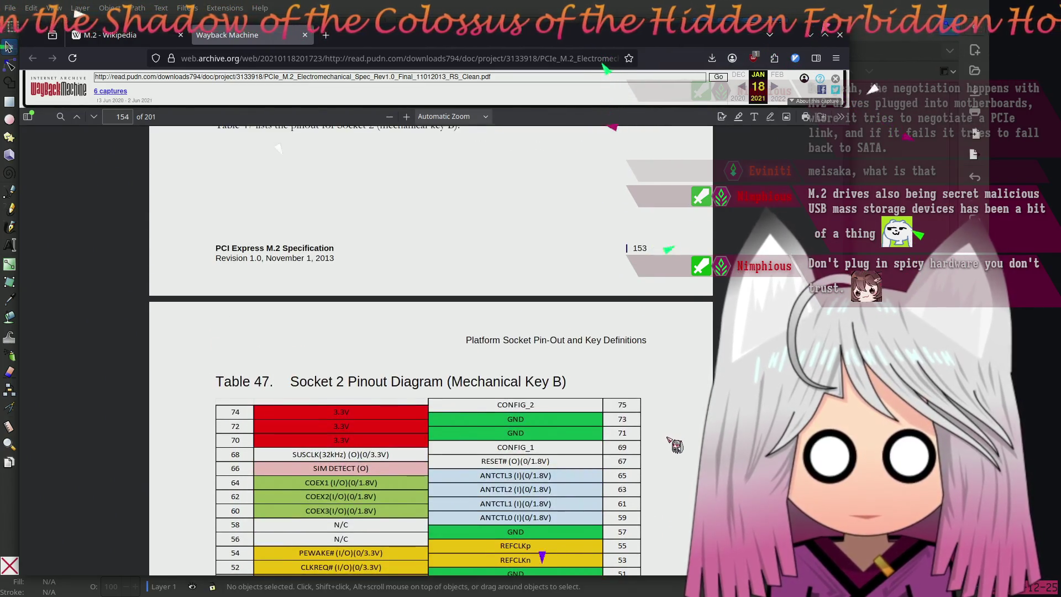
scroll(670, 440, down, 15)
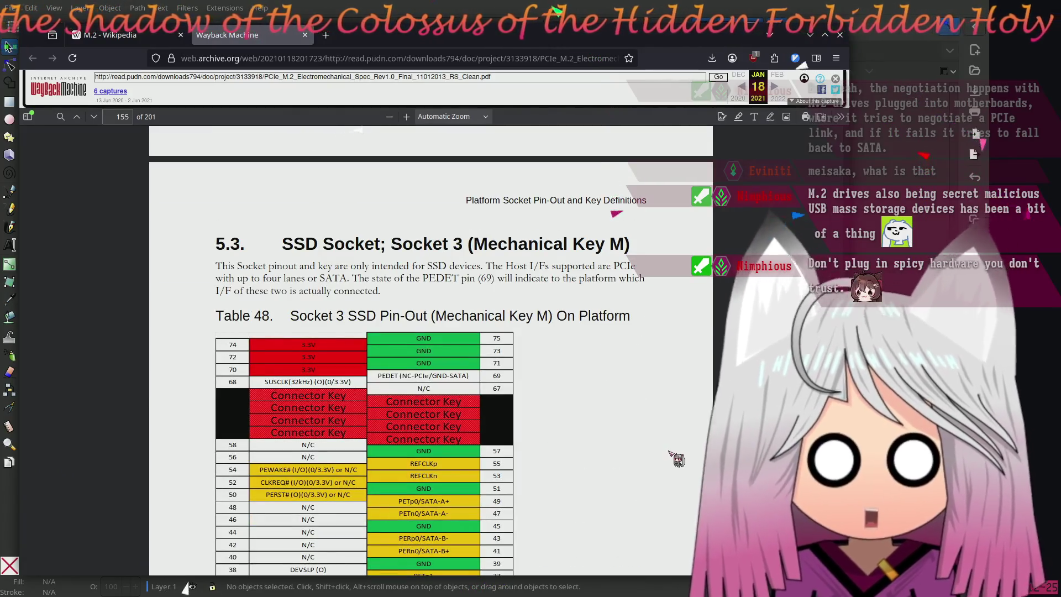
scroll(679, 459, down, 9)
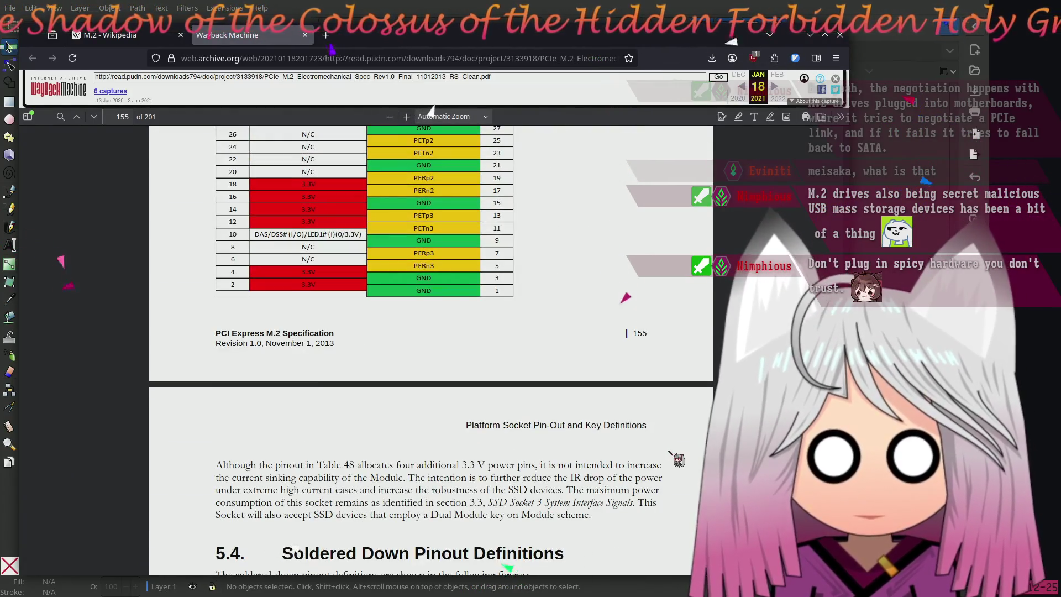
scroll(678, 460, down, 20)
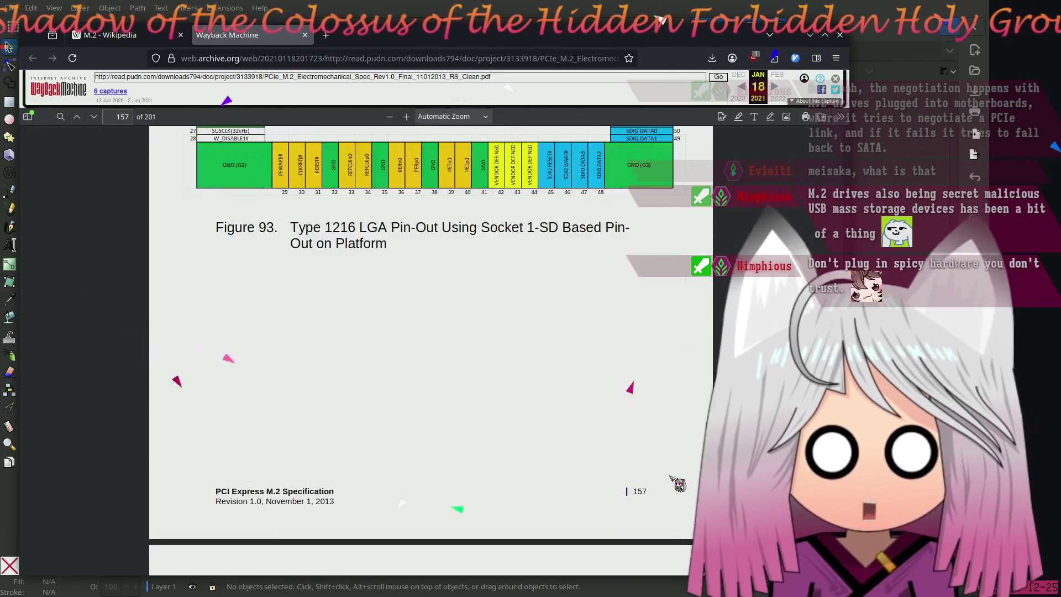
Scroll from page 157 past the signal direction and test fixture figures to Figure 109 on page 172
scroll(670, 478, down, 20)
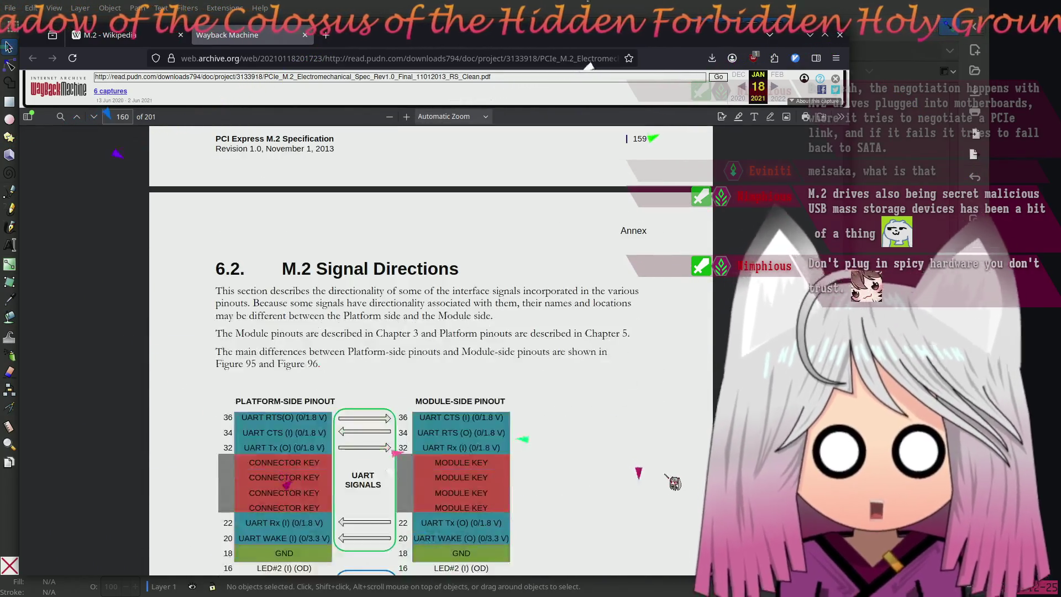
scroll(670, 478, down, 20)
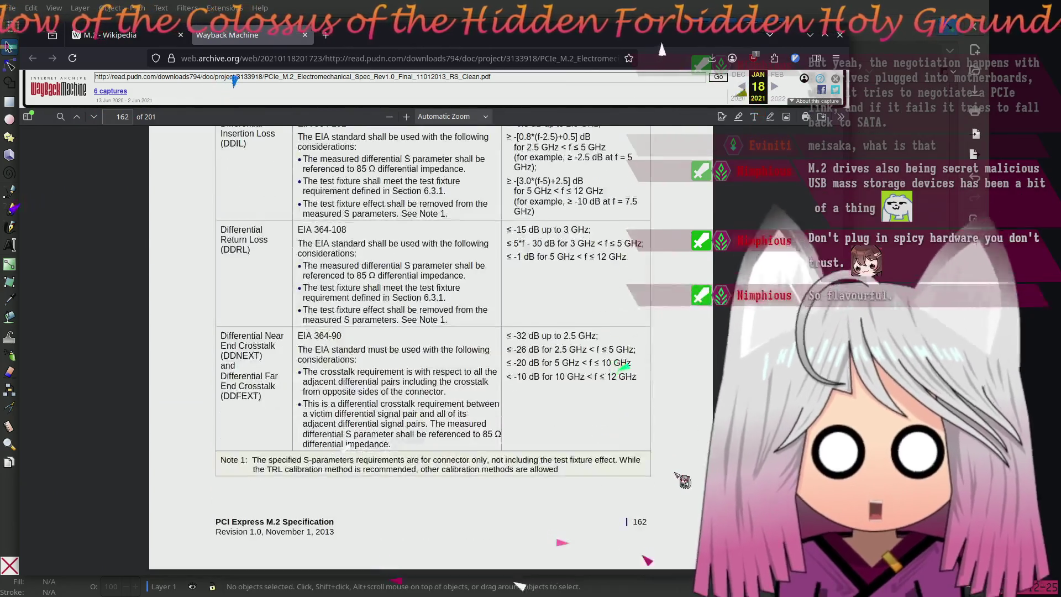
scroll(677, 475, down, 10)
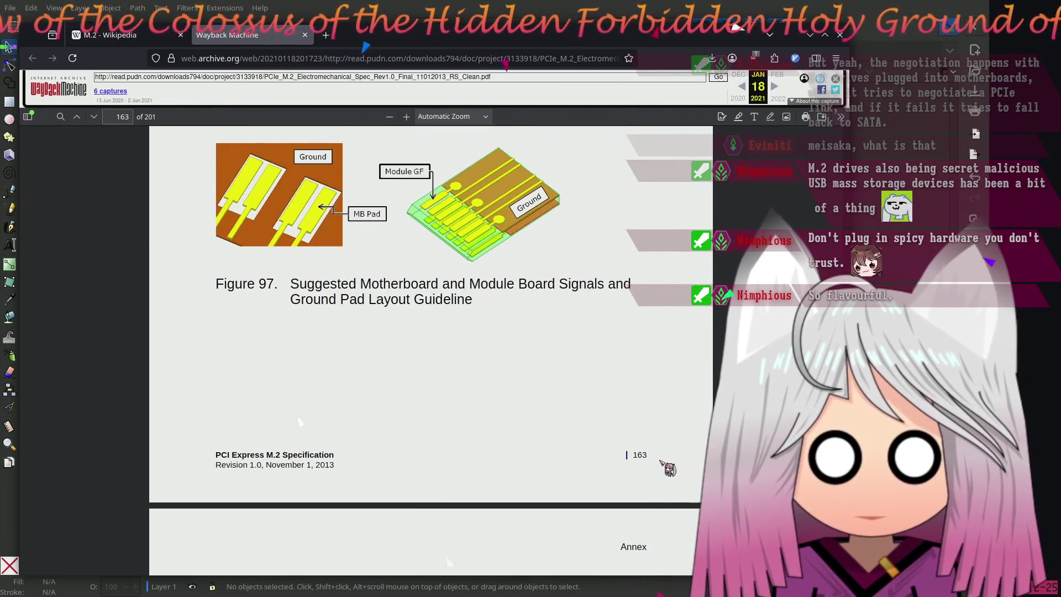
scroll(664, 463, up, 3)
scroll(661, 462, down, 20)
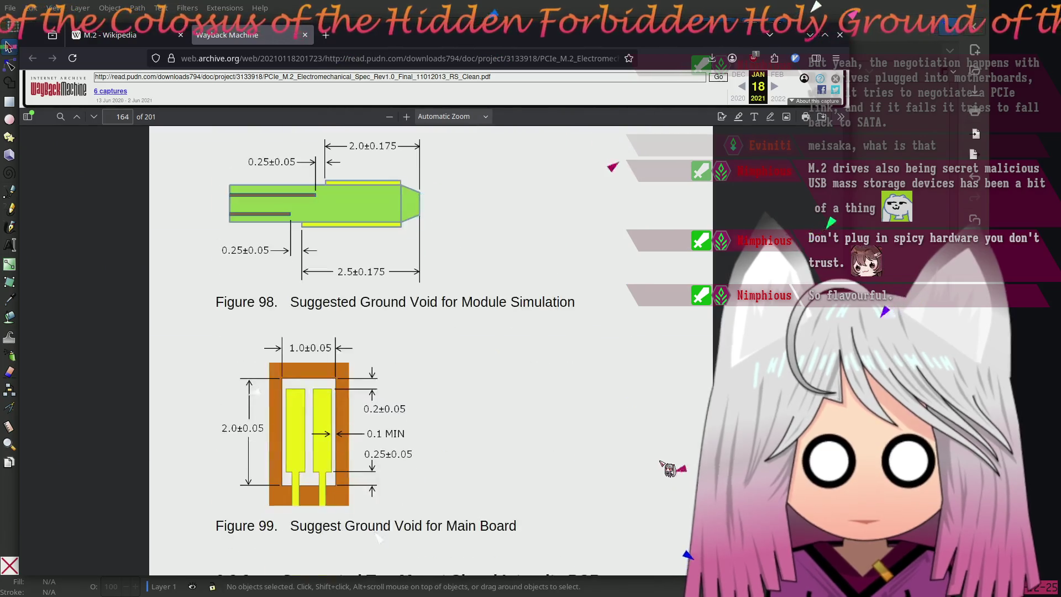
scroll(661, 474, down, 10)
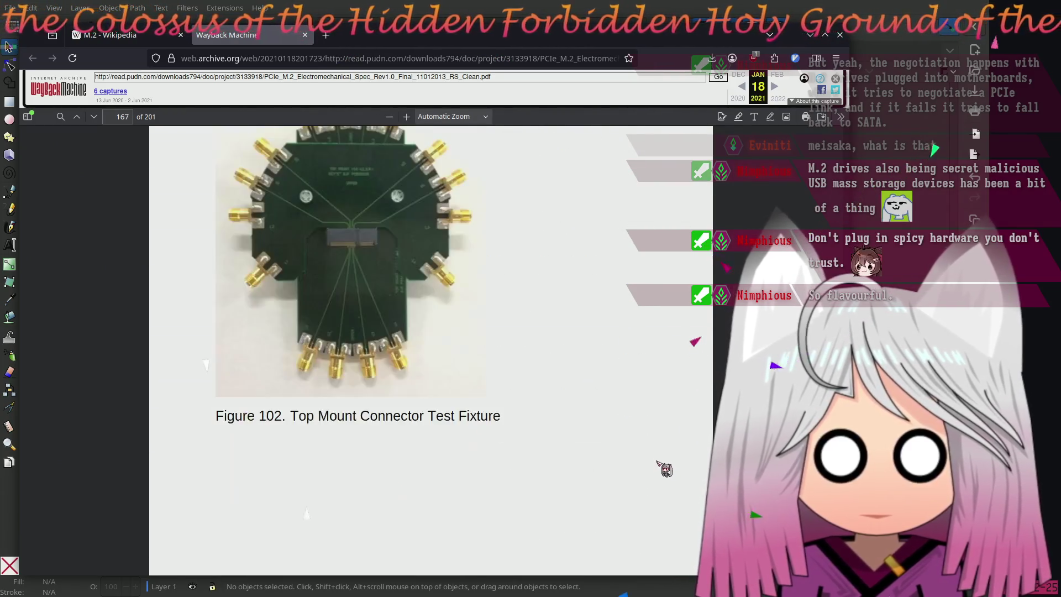
scroll(666, 465, up, 3)
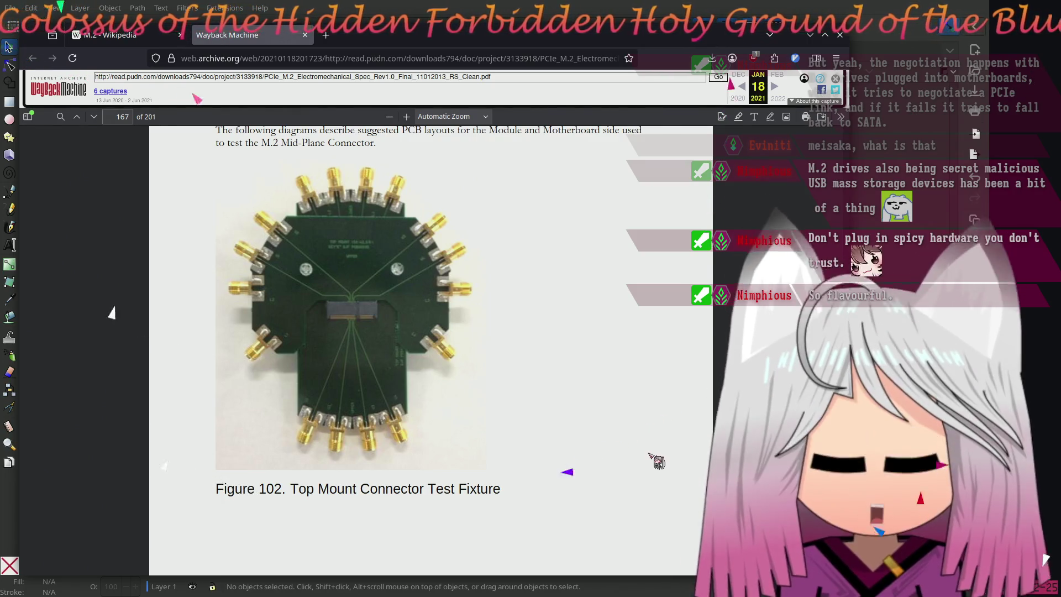
scroll(656, 465, up, 6)
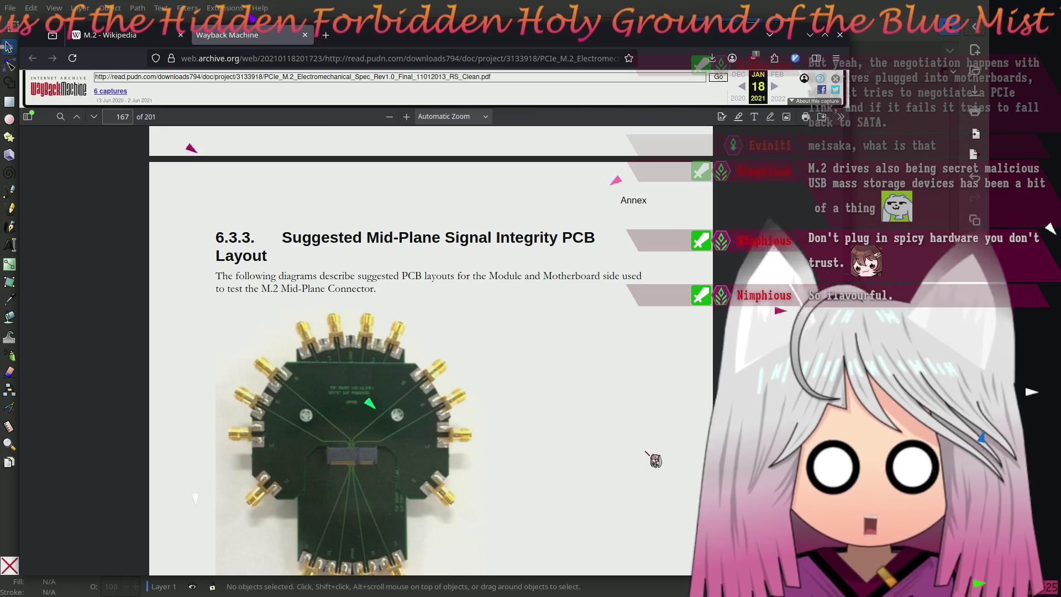
scroll(613, 479, down, 3)
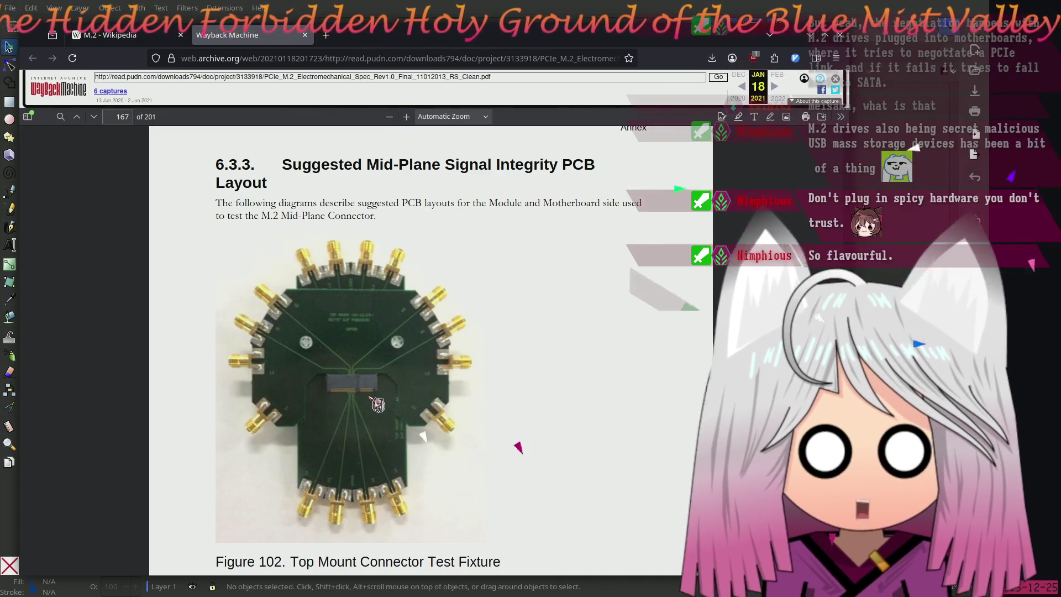
scroll(616, 393, down, 5)
scroll(619, 396, down, 10)
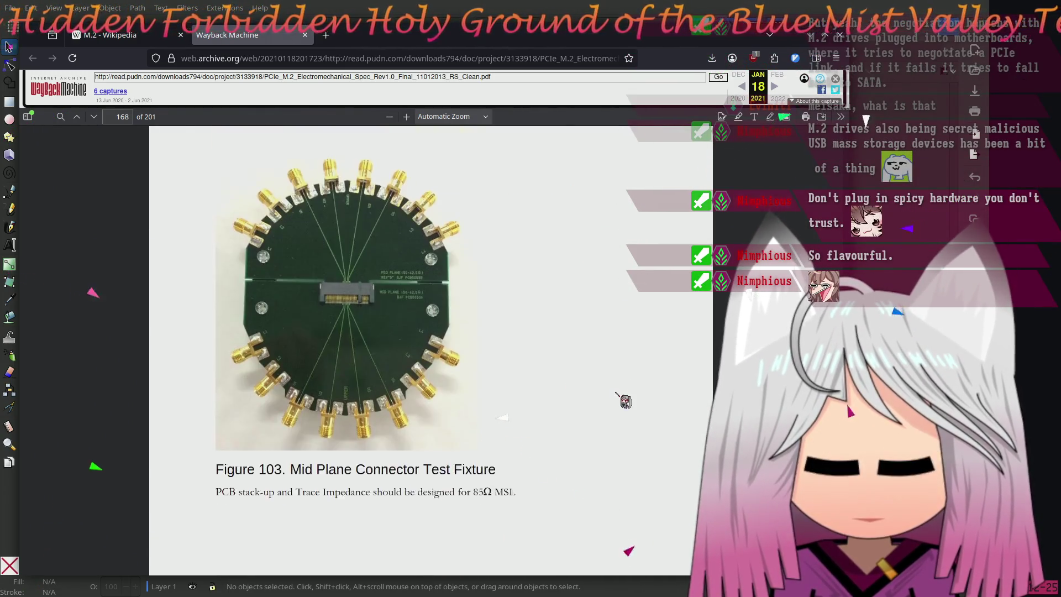
scroll(630, 386, up, 5)
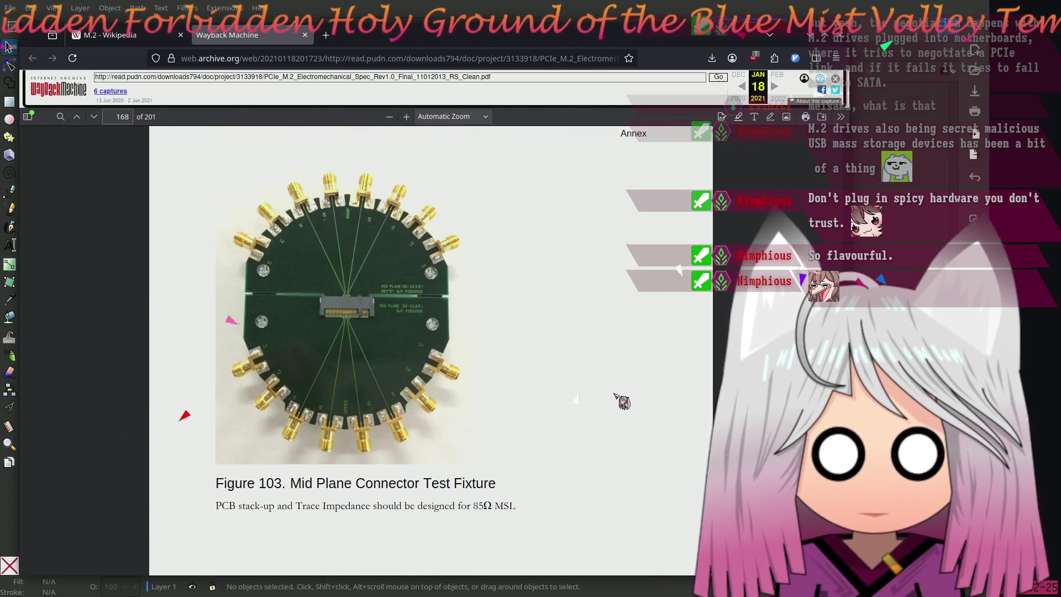
scroll(618, 380, up, 3)
scroll(608, 379, down, 2)
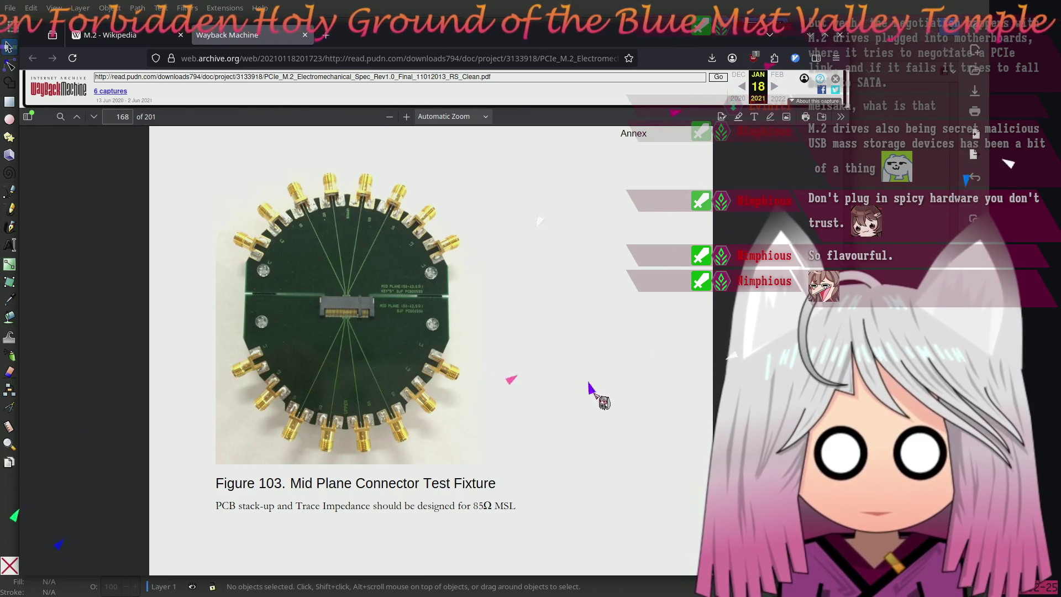
scroll(602, 393, down, 10)
scroll(611, 384, up, 4)
scroll(610, 381, down, 15)
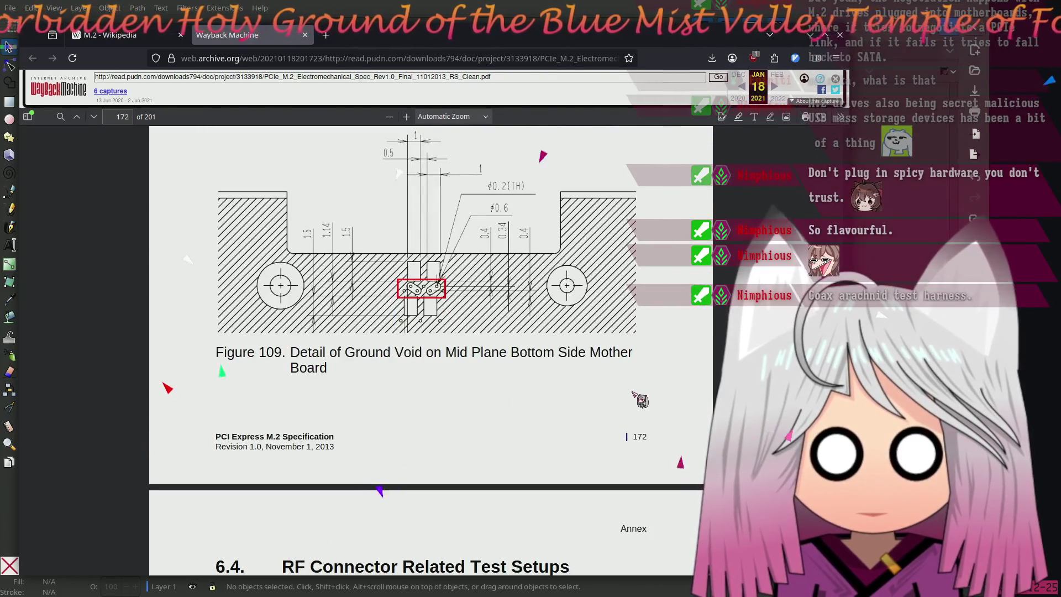
Skim the thermal guideline annex to the final page 201, then return to page 95
scroll(641, 396, down, 20)
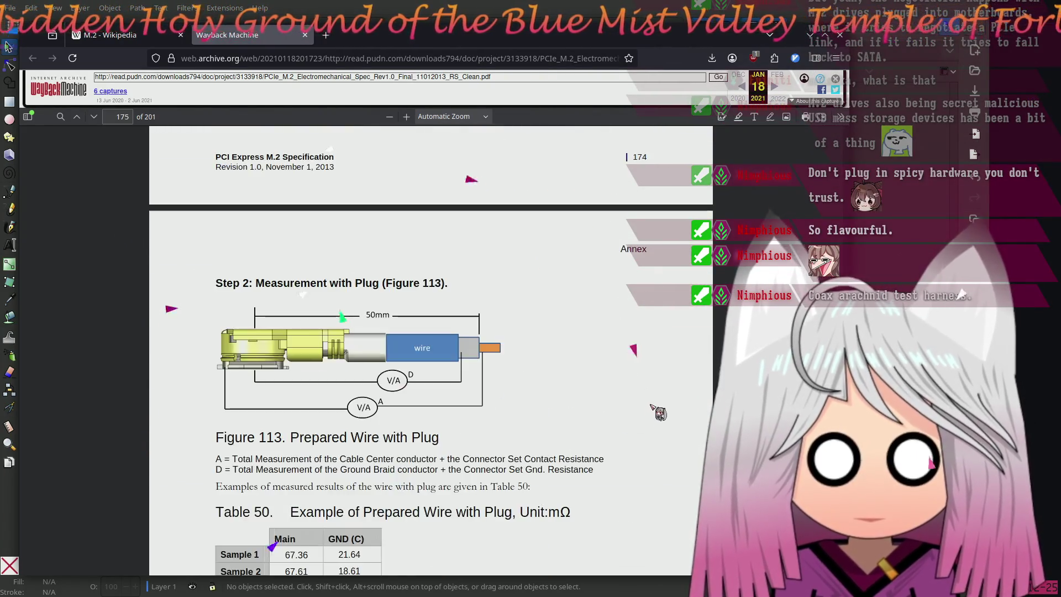
scroll(657, 396, up, 3)
scroll(658, 397, down, 10)
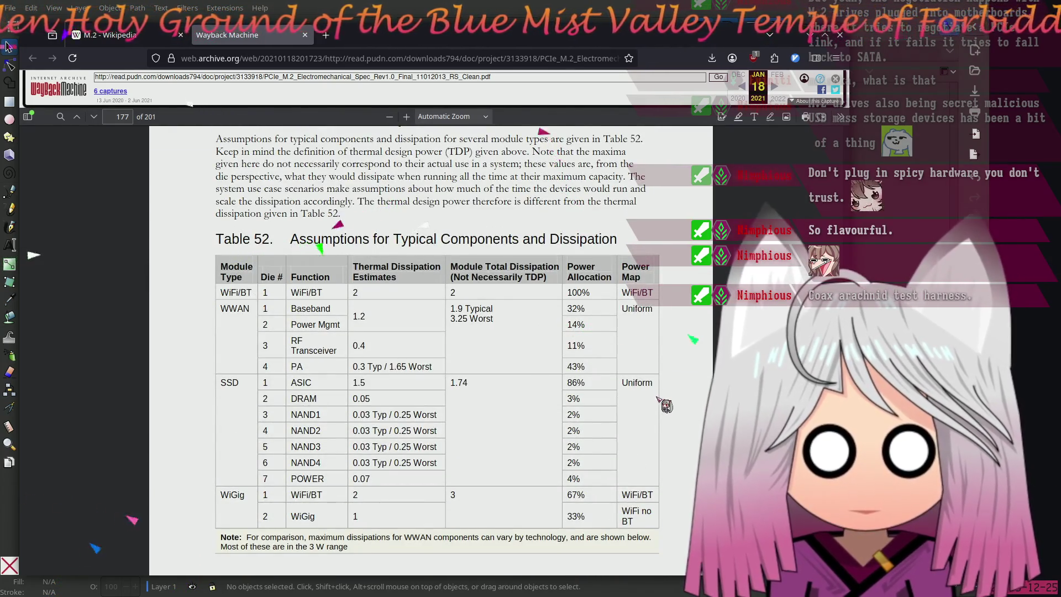
scroll(656, 395, down, 15)
scroll(657, 398, down, 20)
scroll(431, 354, down, 5)
scroll(431, 354, up, 3)
scroll(431, 354, down, 10)
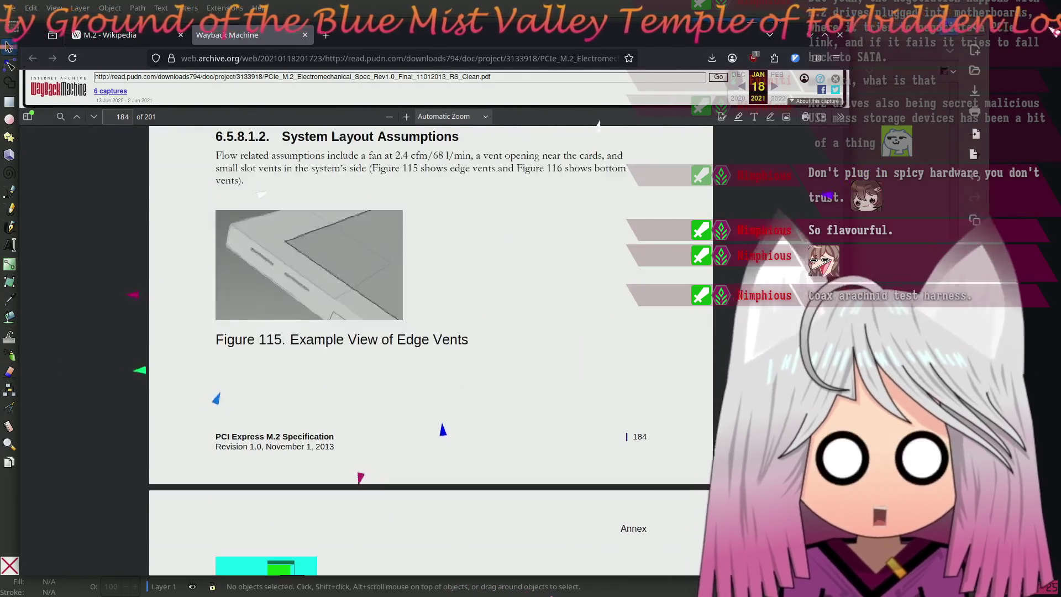
scroll(431, 354, down, 15)
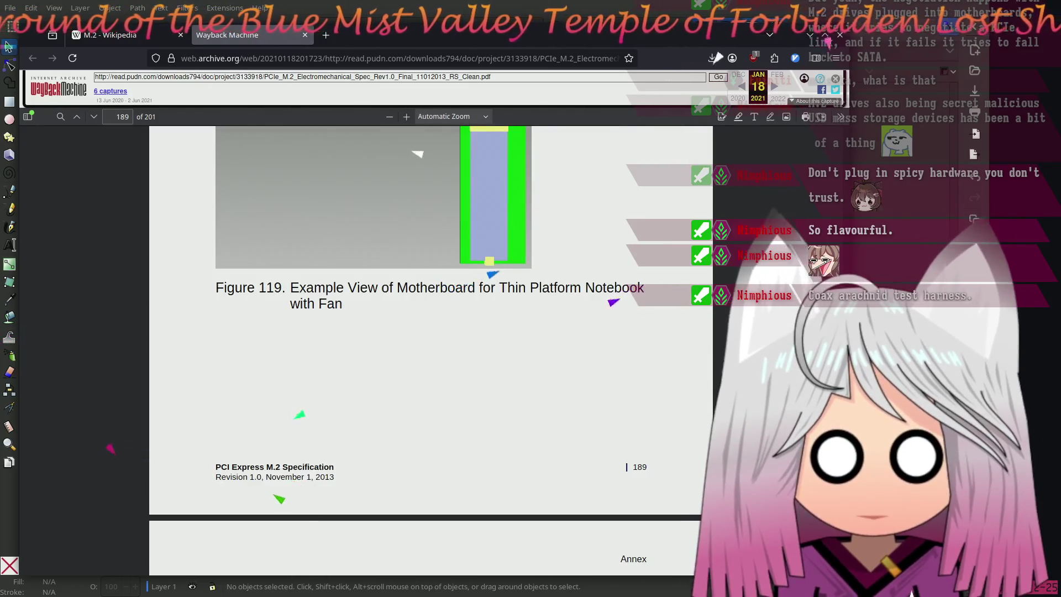
scroll(417, 155, up, 5)
scroll(432, 354, down, 18)
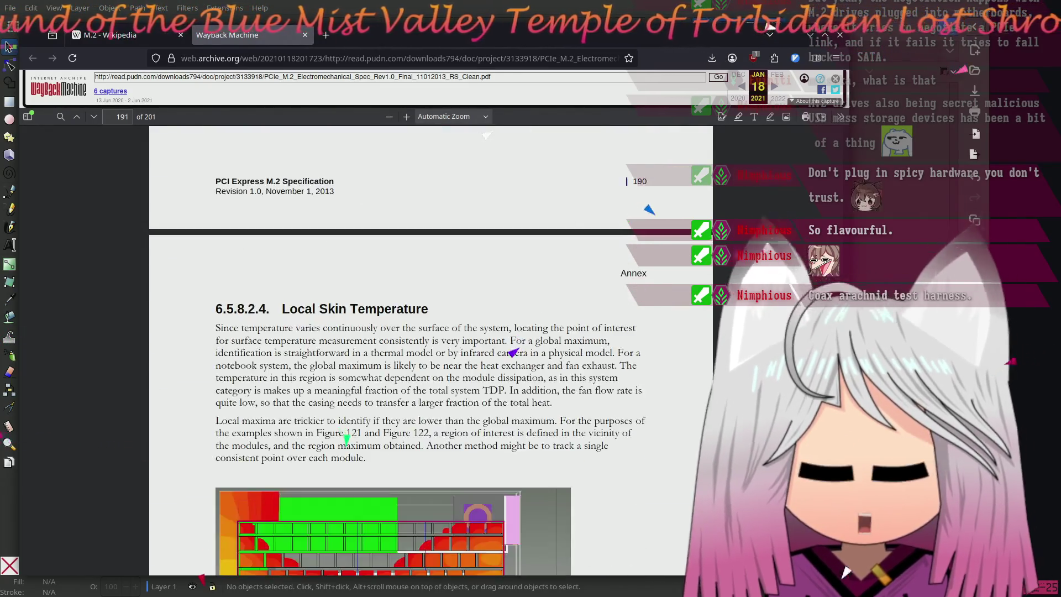
scroll(431, 354, down, 18)
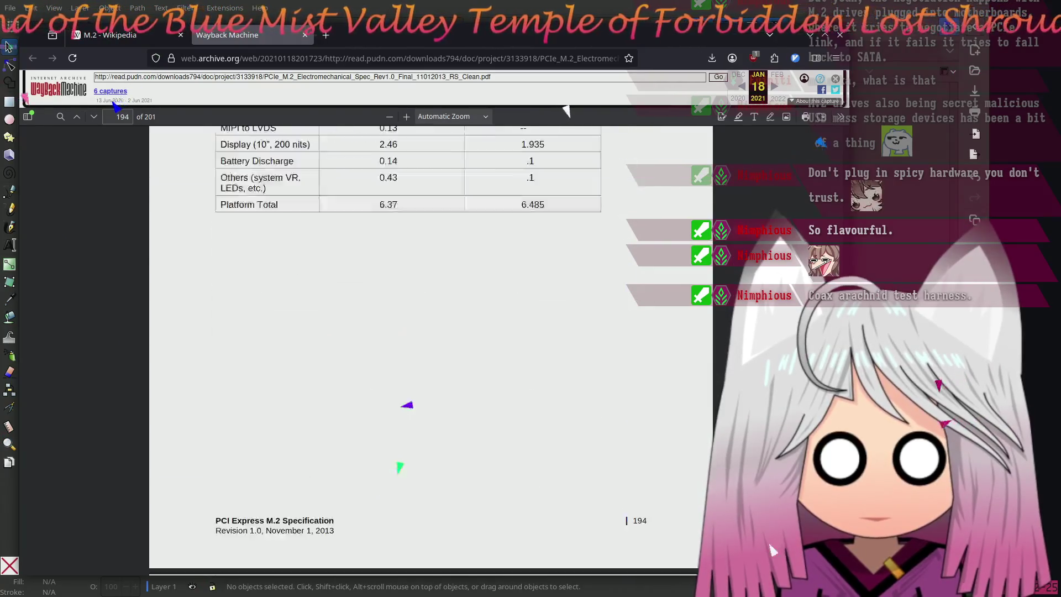
scroll(431, 354, down, 15)
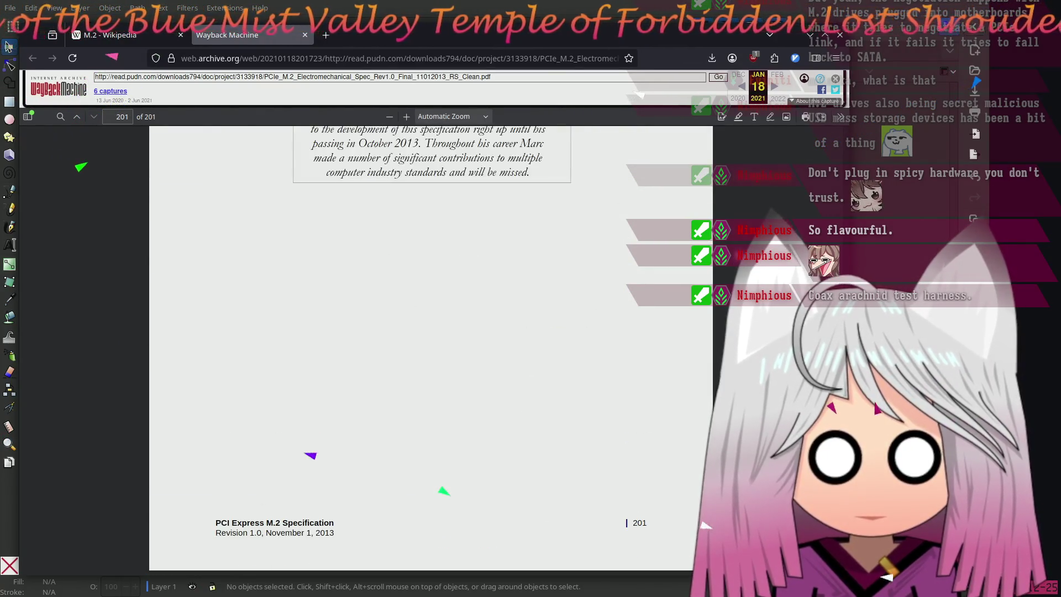
scroll(431, 353, up, 20)
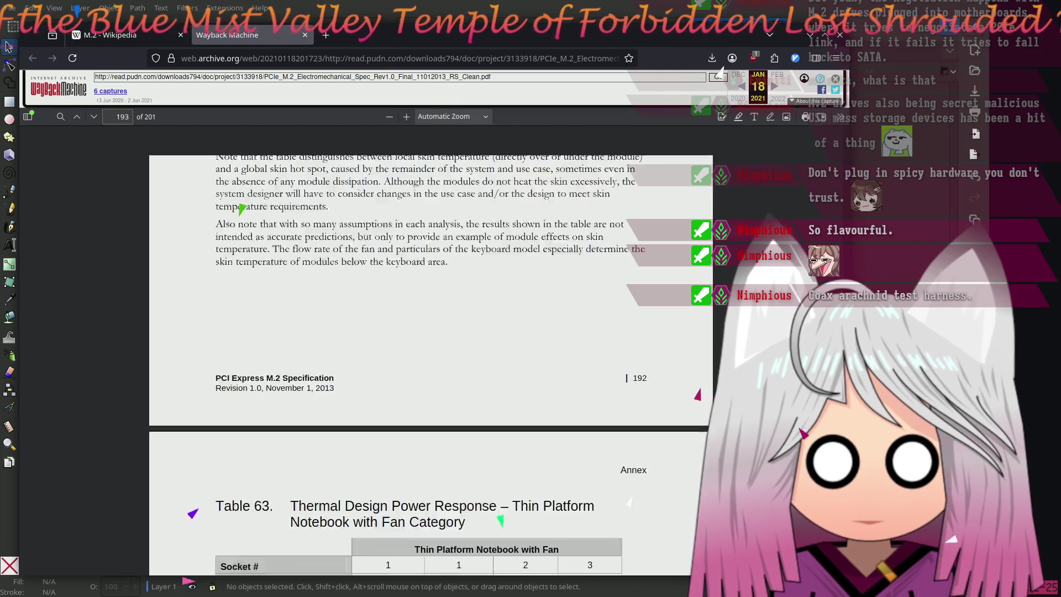
scroll(431, 353, down, 10)
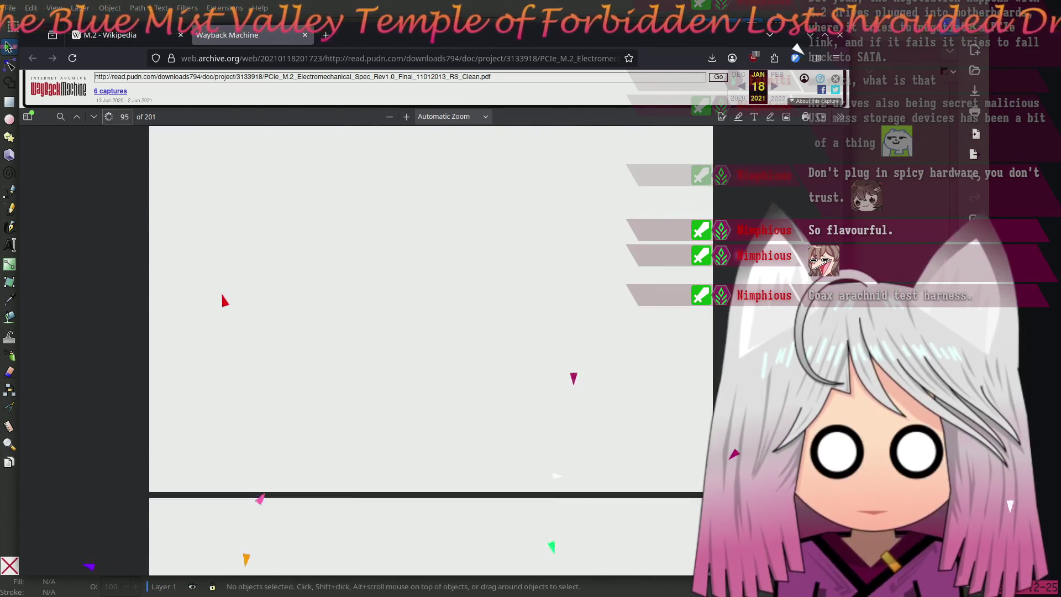
Scroll up from page 97 to the section 3.1.3 PCI Express Auxiliary Signals heading on page 96
scroll(431, 353, up, 15)
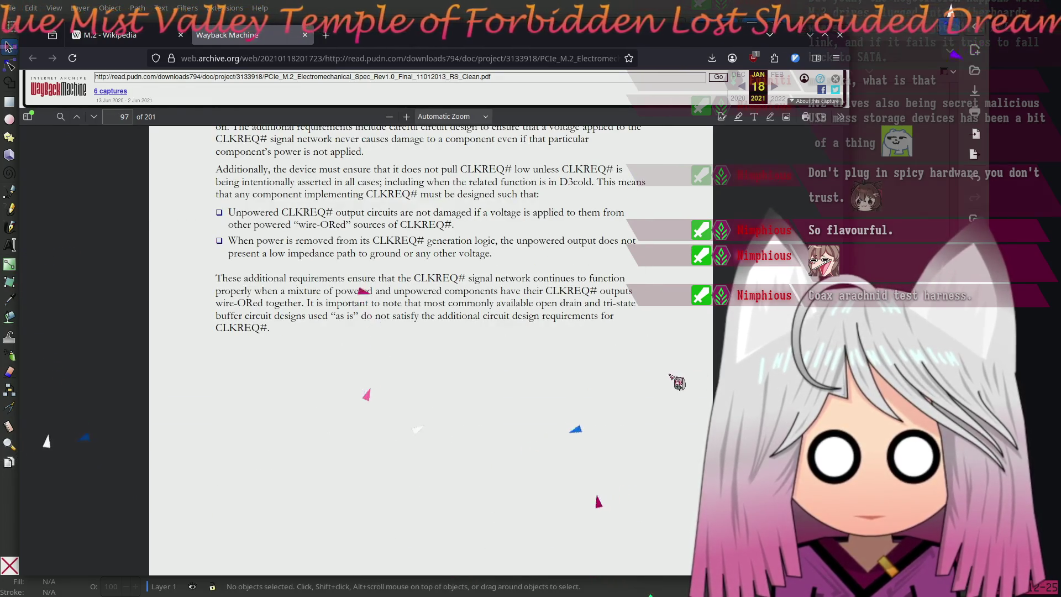
scroll(431, 354, up, 8)
scroll(90, 414, up, 8)
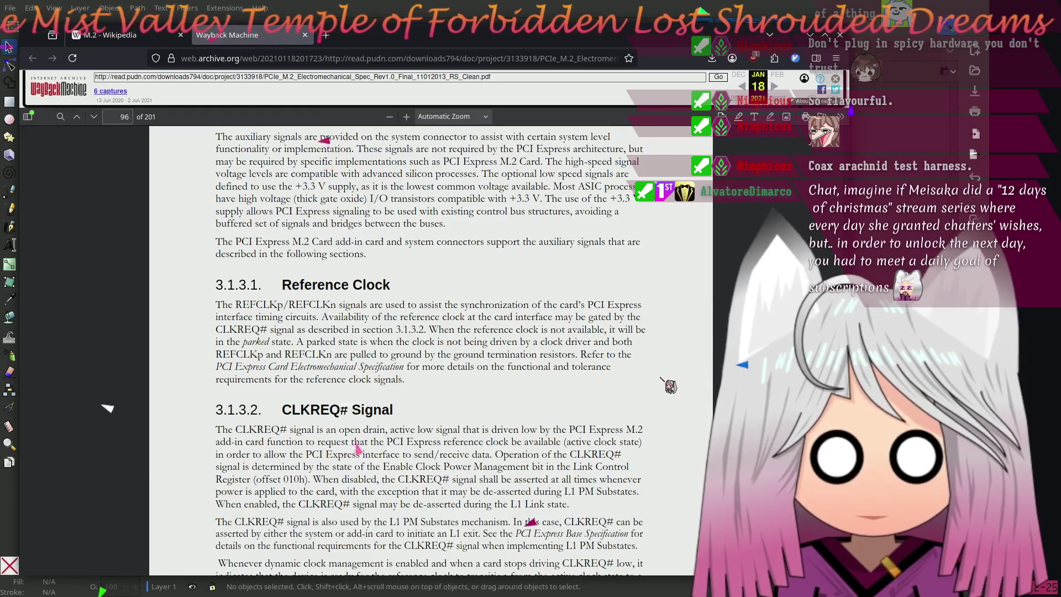
scroll(146, 385, down, 3)
scroll(146, 385, down, 3)
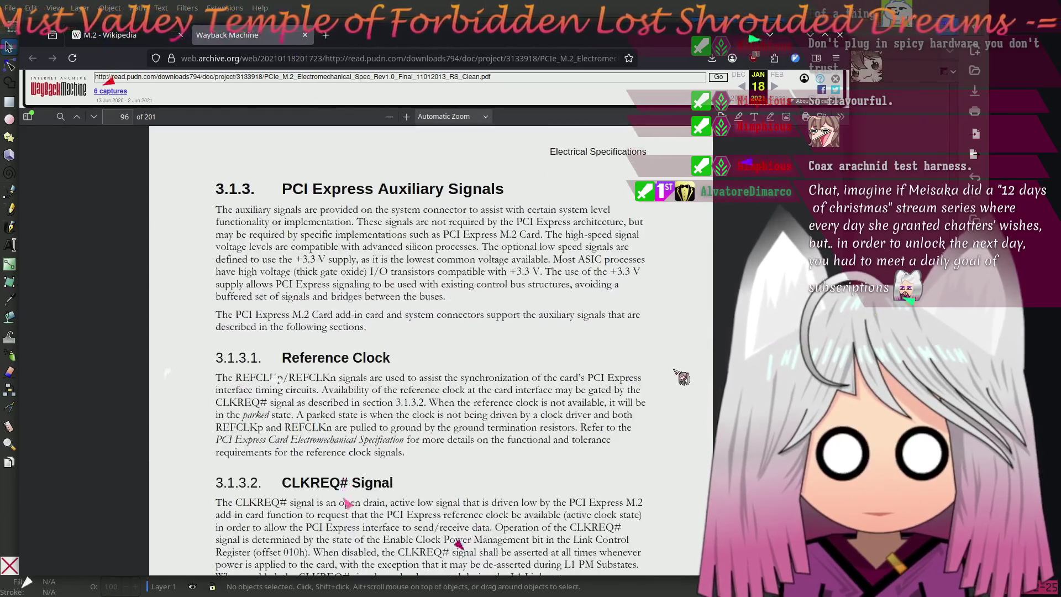